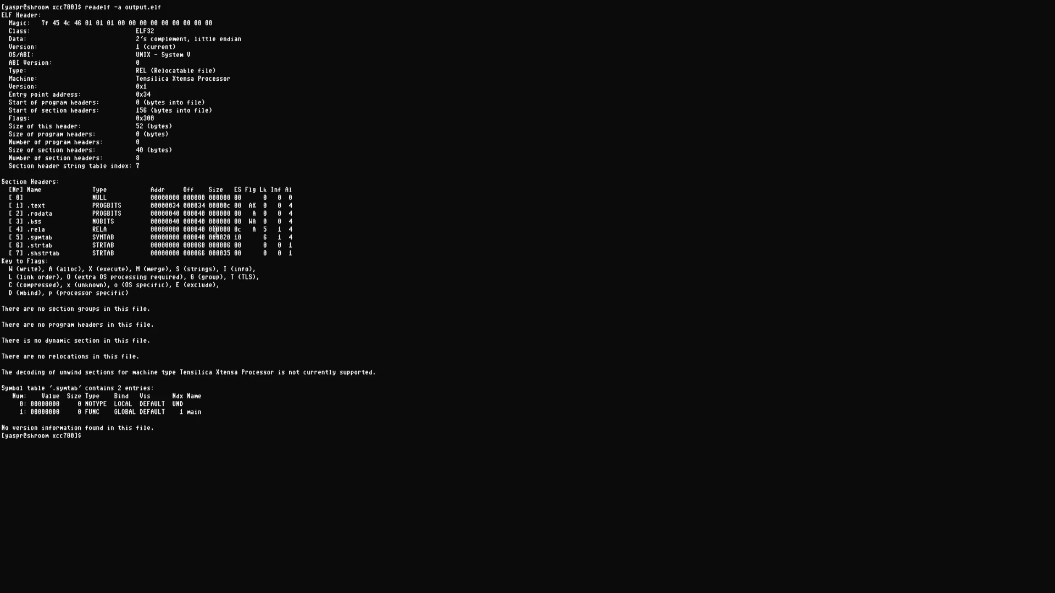
Clear the terminal and list the project files with ls
key(ctrl+l)
text(ls)
key(Return)
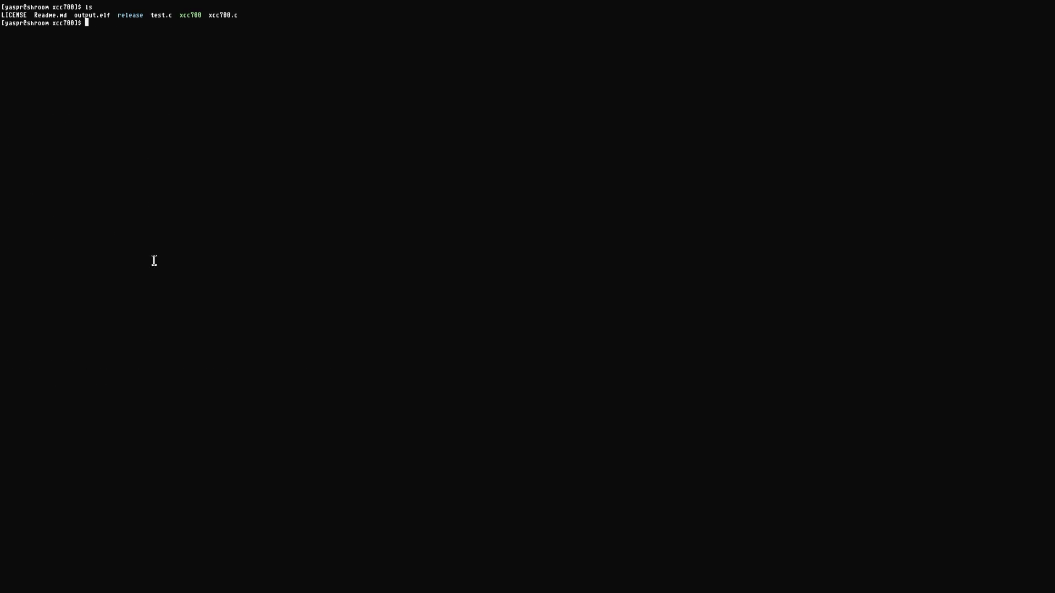
Try resuming a suspended job with fg, clear the screen, and open test.c in Emacs
text(fg)
key(Return)
key(ctrl+l)
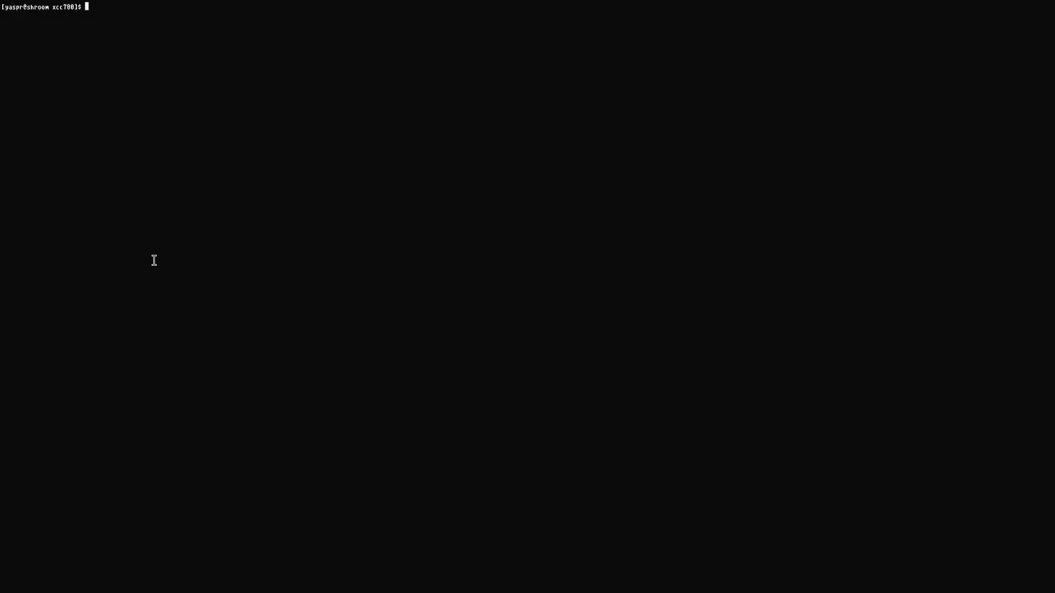
text(emacs test)
text(.c .)
key(Return)
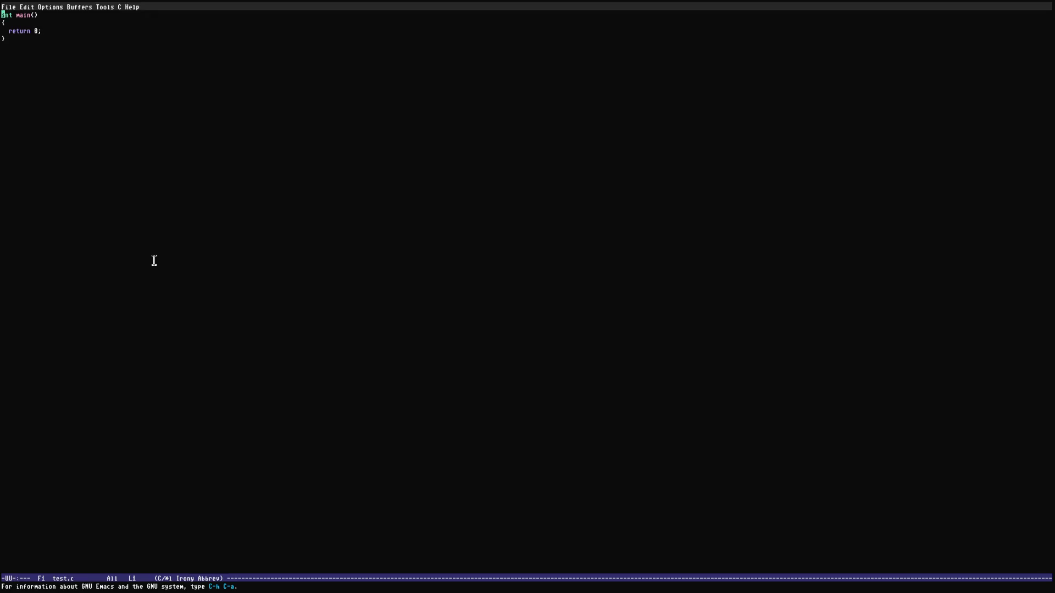
Add 'int x = 23;', 'int y = 50;' and 'int z = x + y;' inside main, then save test.c
key(Down)
key(End)
key(Return)
text(int)
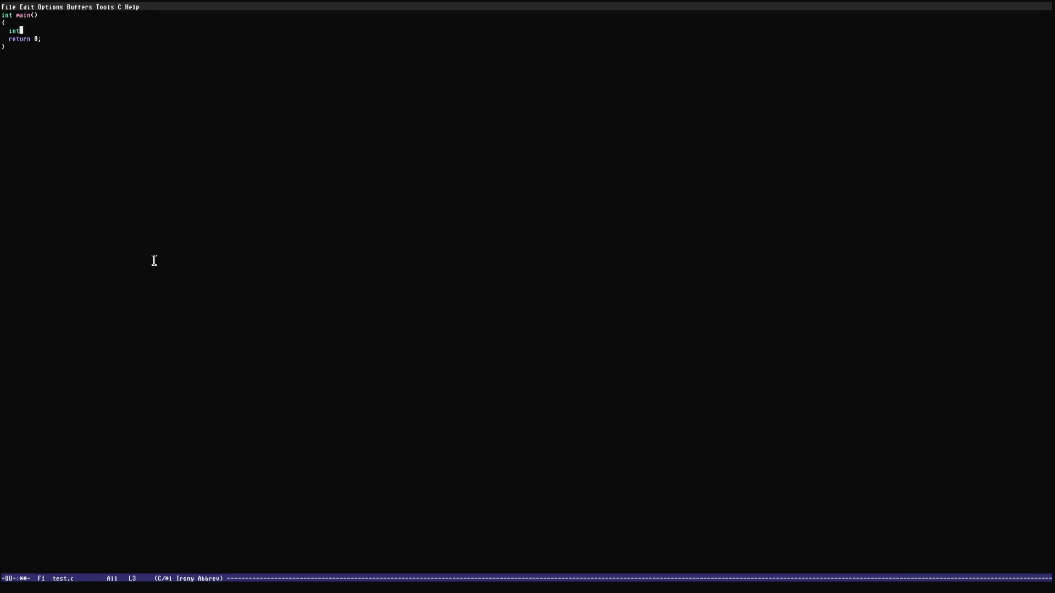
text( x = 23;)
key(Return)
text(int y =)
text( 50;)
key(Return)
key(Return)
text(int z = x +)
text( y;)
key(Return)
key(ctrl+x)
key(ctrl+s)
Quit Emacs and compile test.c with ./xcc700, reusing a command from history
key(ctrl+x)
key(ctrl+c)
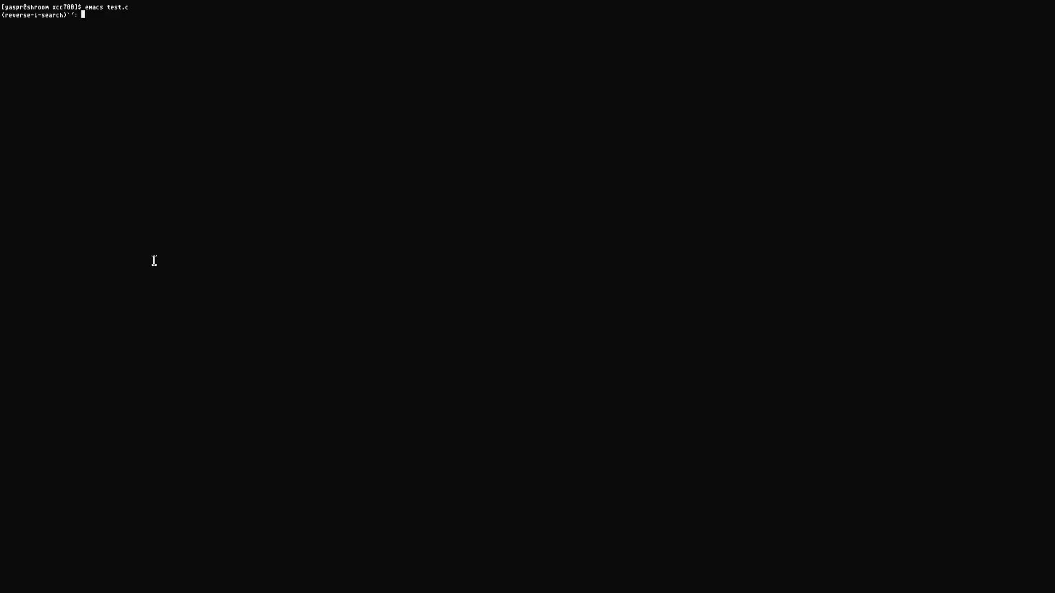
key(ctrl+r)
text(xcc)
key(Escape)
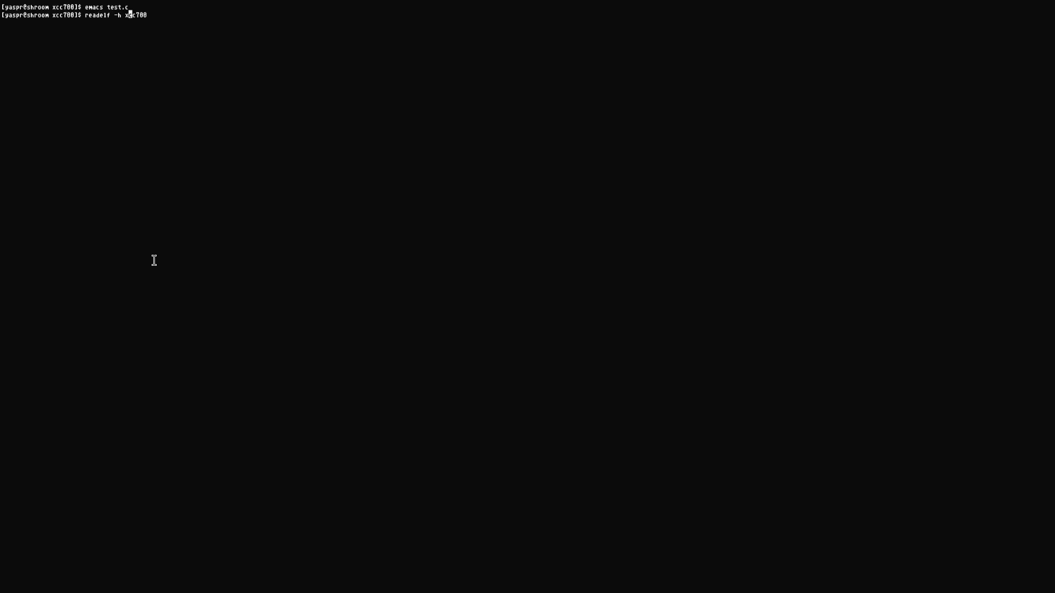
key(ctrl+w)
key(ctrl+w)
key(ctrl+w)
text(./x)
key(ctrl+e)
text(tes)
text(t.c)
key(Return)
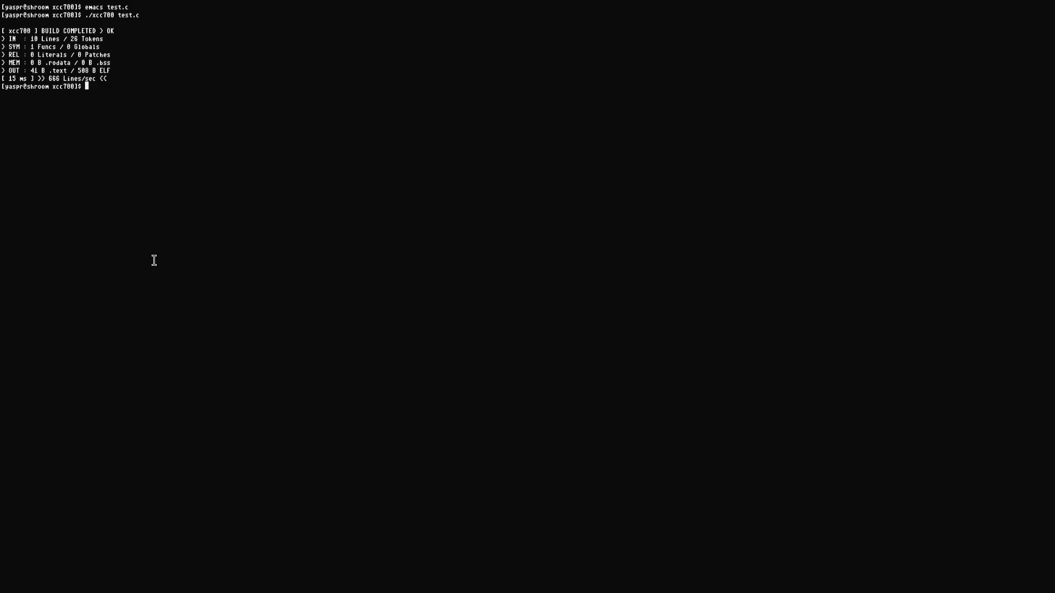
Recompile test.c with test.elf as the output, then list the directory with ls and ls -l
key(Up)
text(test.elf)
key(Return)
text(ls)
key(Return)
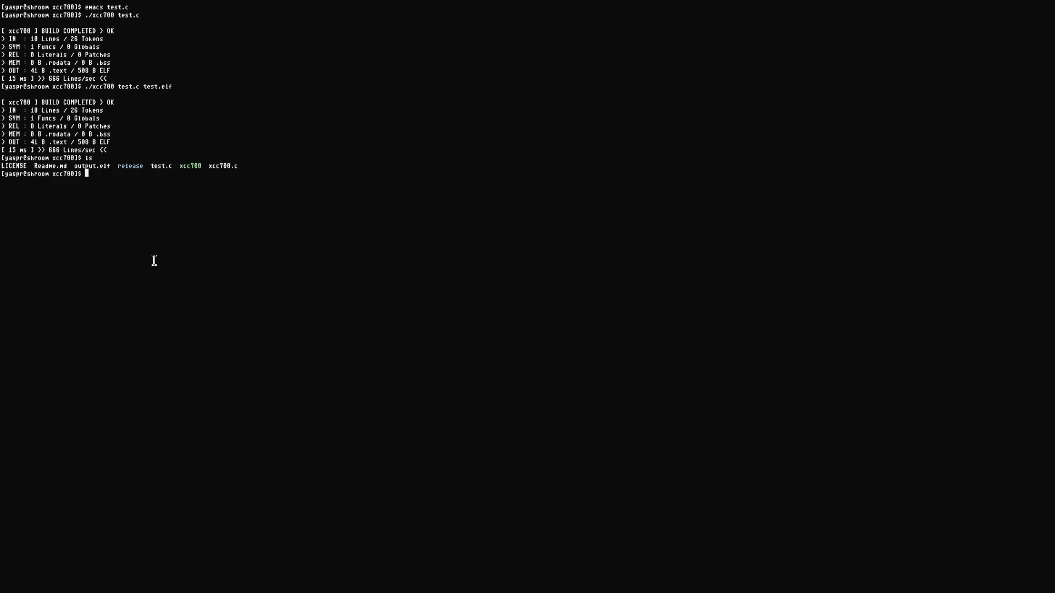
text(ls -l)
key(Return)
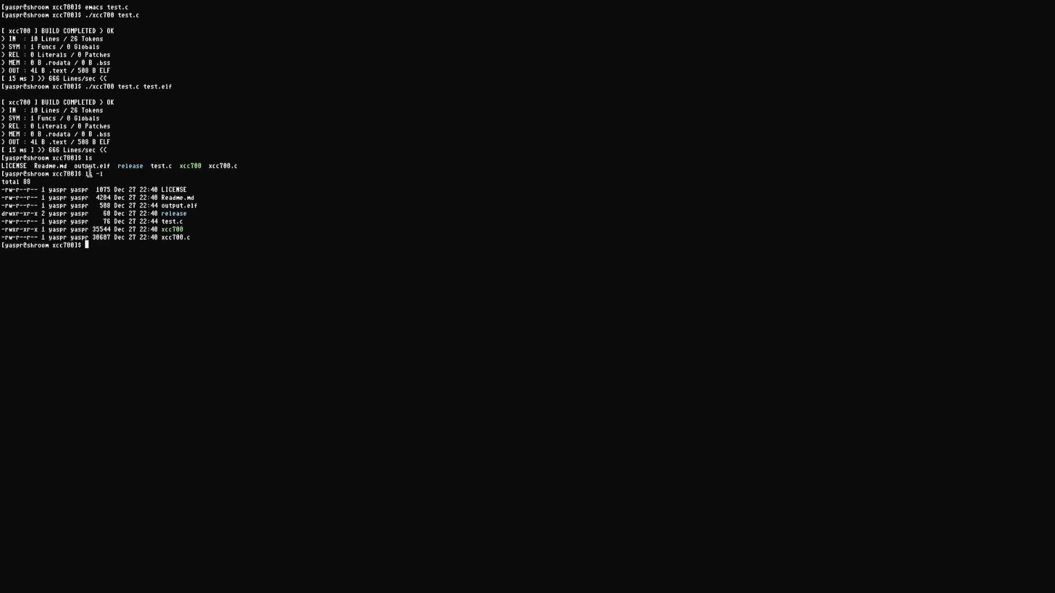
Cancel the half-typed hex command, clear the terminal, and tile it beside the other windows
text(hexd)
key(ctrl+c)
key(ctrl+l)
key(super+f)
Open a new Brave tab and look over the xcc700 GitHub repository page
key(super+Right)
key(ctrl+t)
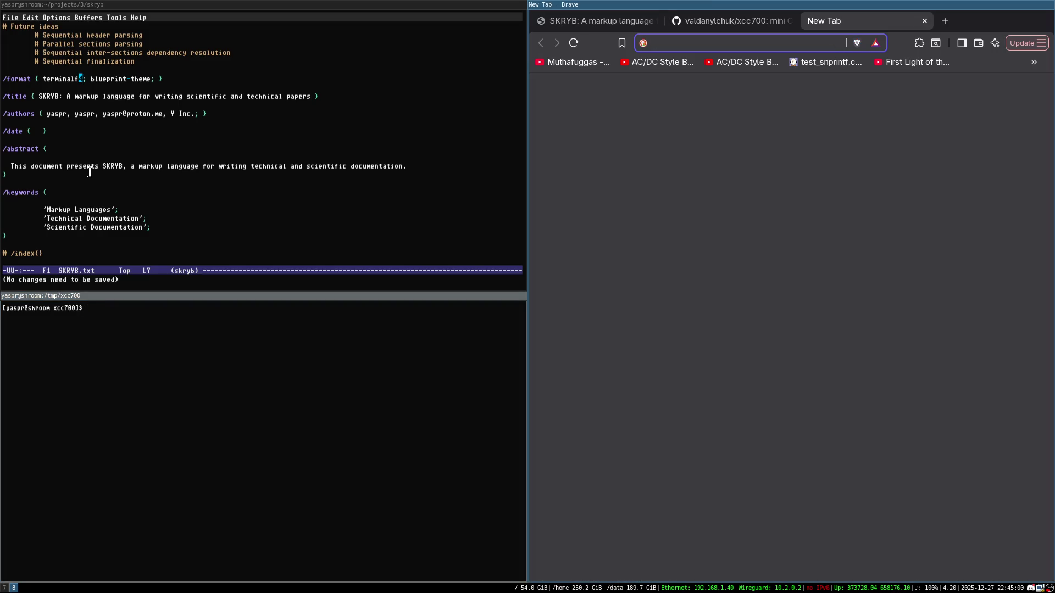
key(ctrl+shift+Tab)
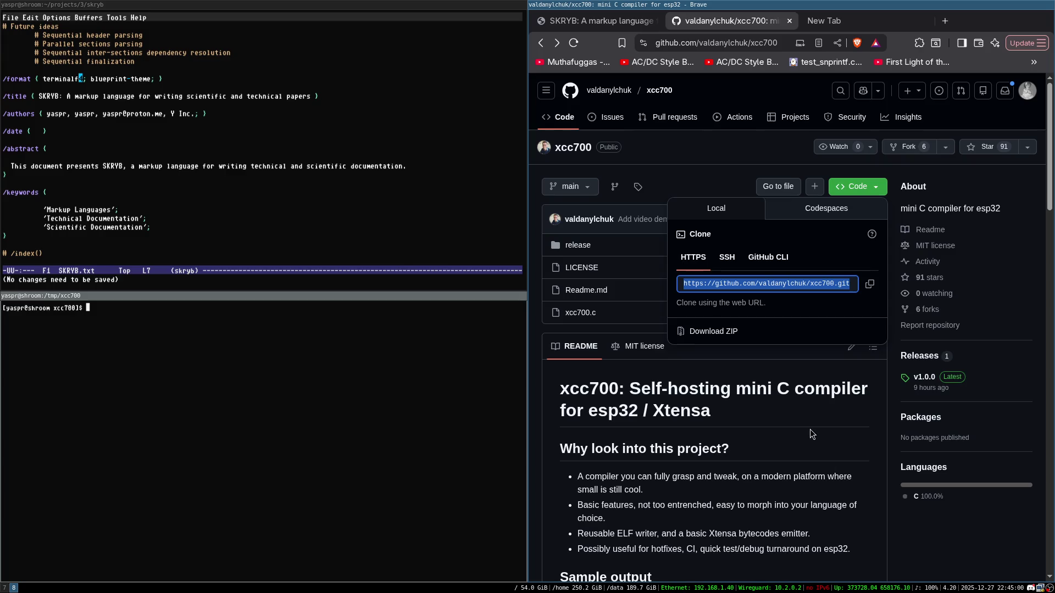
scroll(810, 435, down, 3)
scroll(796, 431, up, 2)
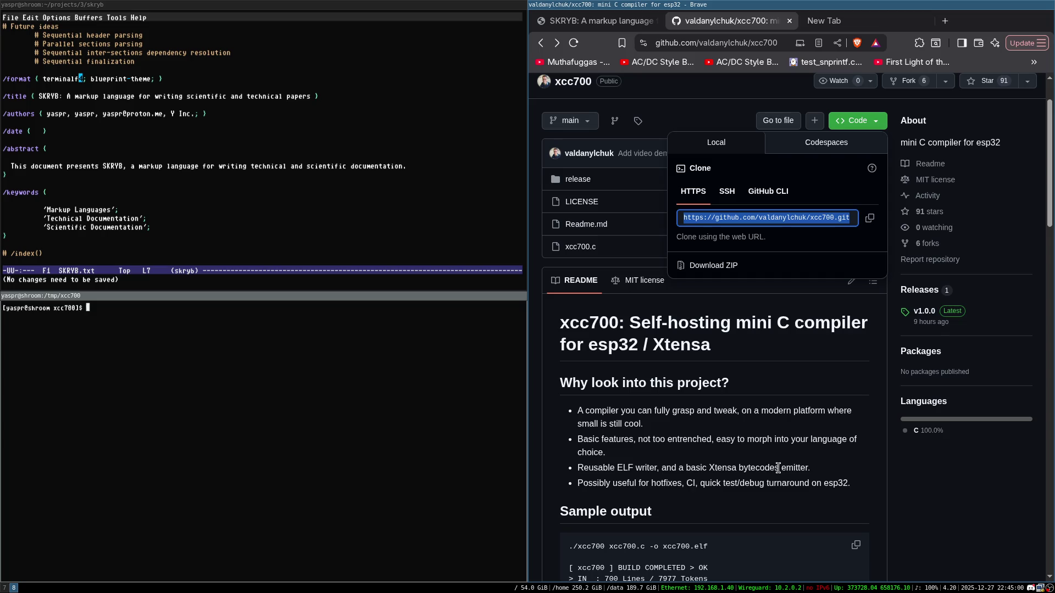
Enter 'xtensa' in the new tab's address bar
click(839, 16)
text(xtensa)
key(super+Left)
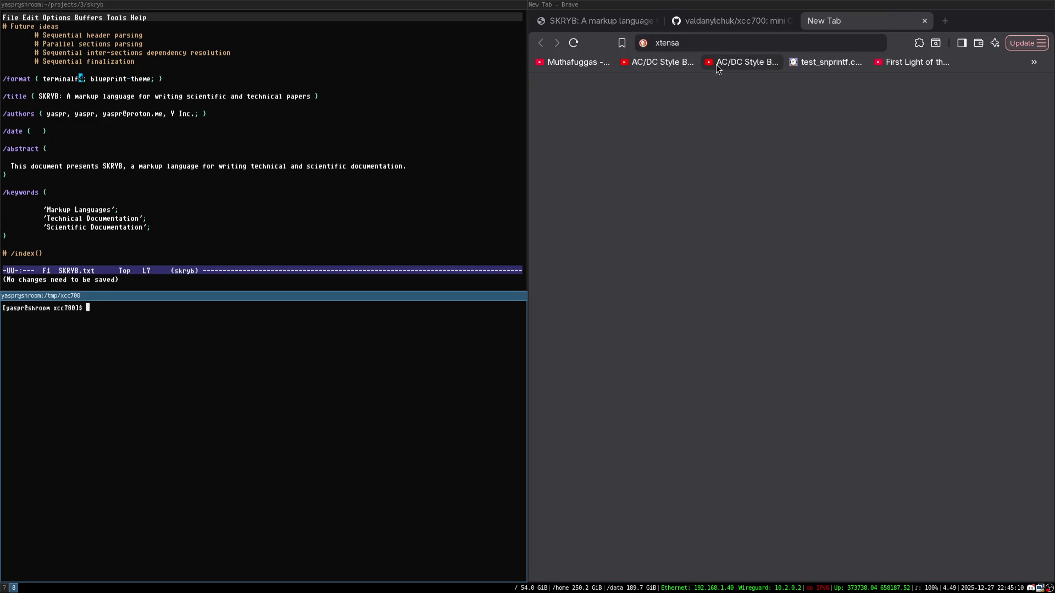
List all qemu- commands via Tab completion and select qemu-xtensa in the list
text(qemu)
key(Tab)
key(Tab)
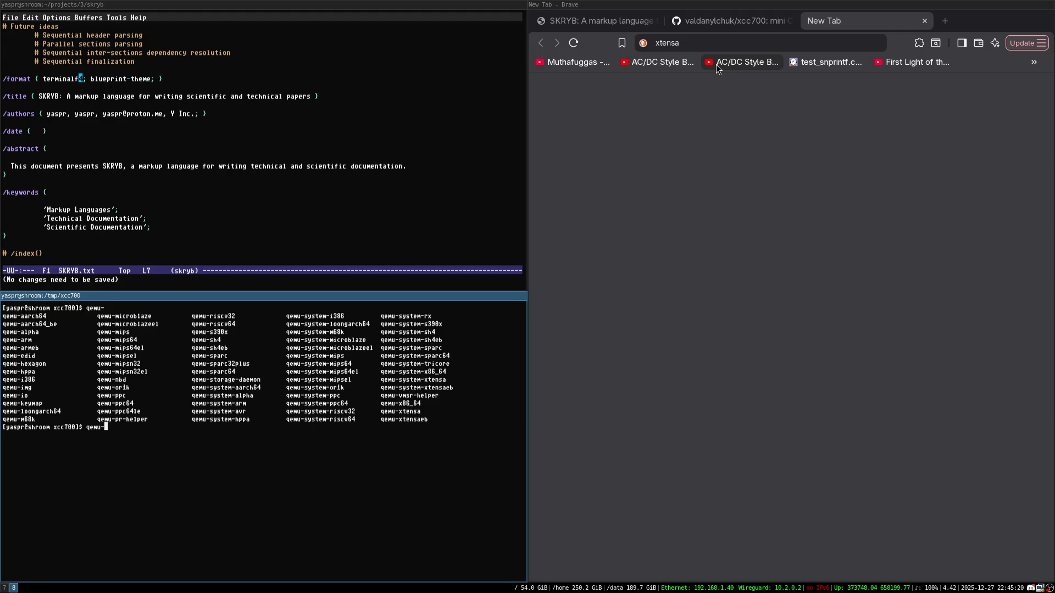
double_click(414, 411)
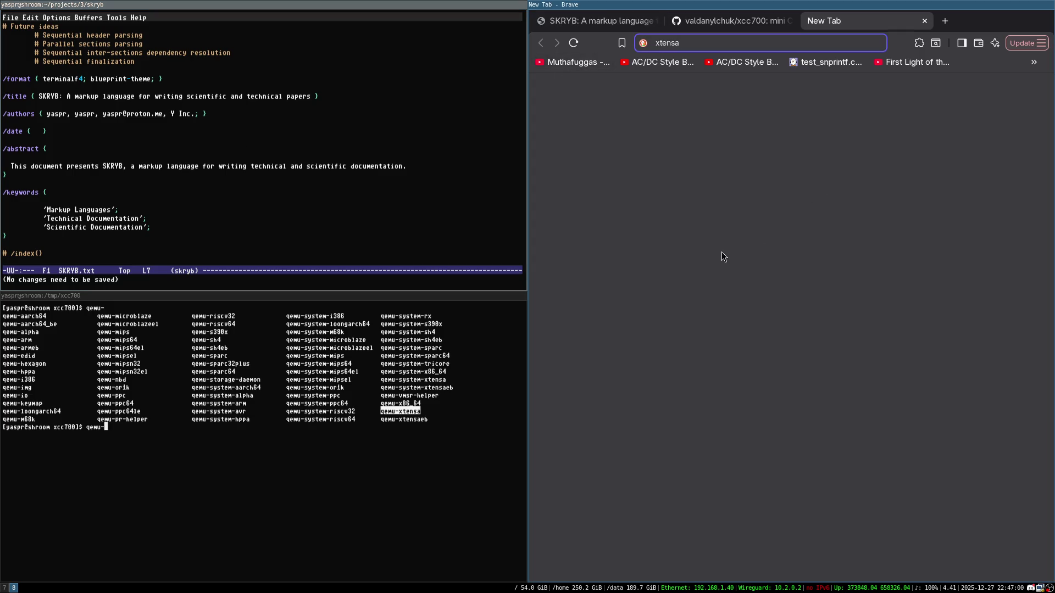
Search DuckDuckGo for 'msdos debug program binary' with the browser full-screen
key(BackSpace)
key(BackSpace)
key(BackSpace)
text(msdos dbug)
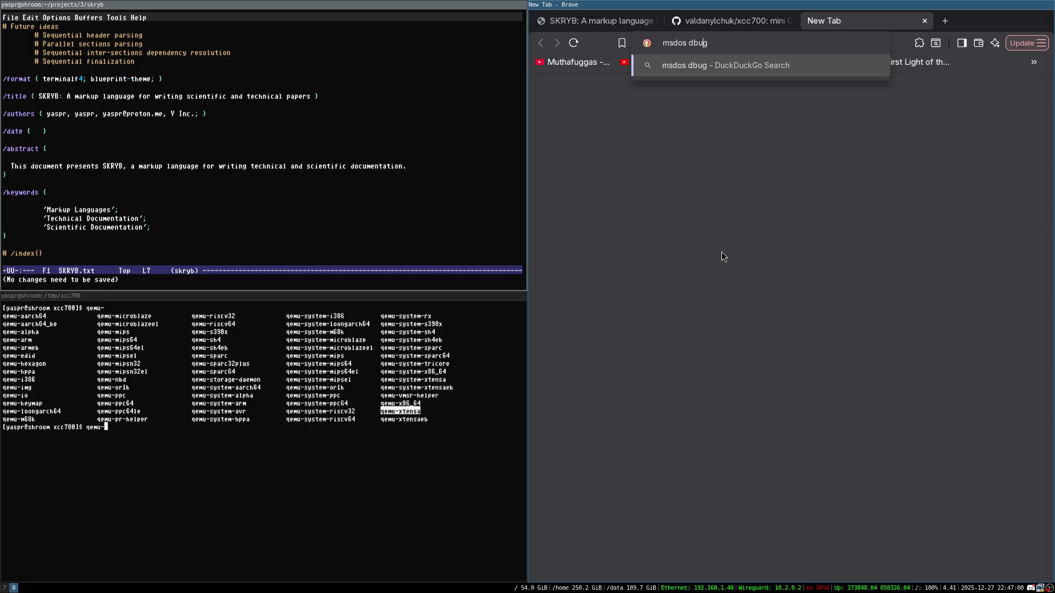
key(BackSpace)
key(BackSpace)
key(BackSpace)
text(ebug )
text(program )
text(binary)
key(Return)
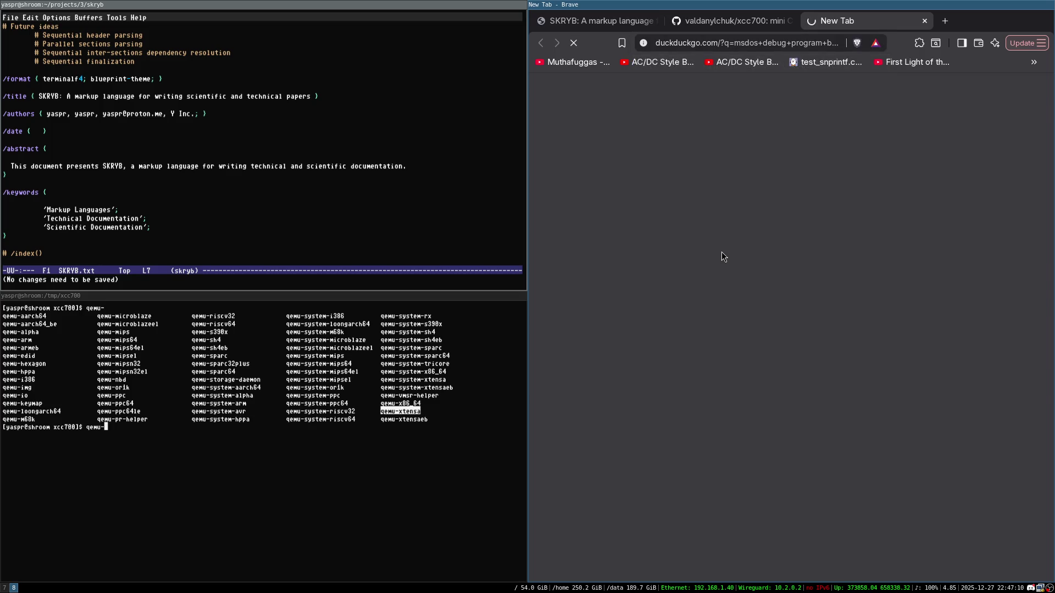
key(super+f)
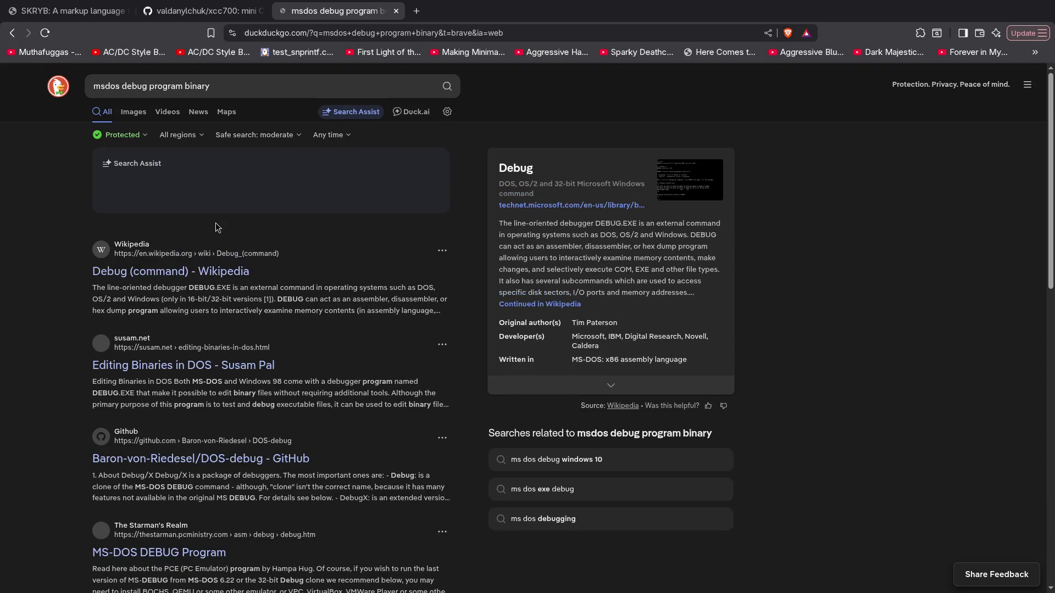
Open the Wikipedia Debug and susam.net results in new tabs and show the Wikipedia one
middle_click(189, 272)
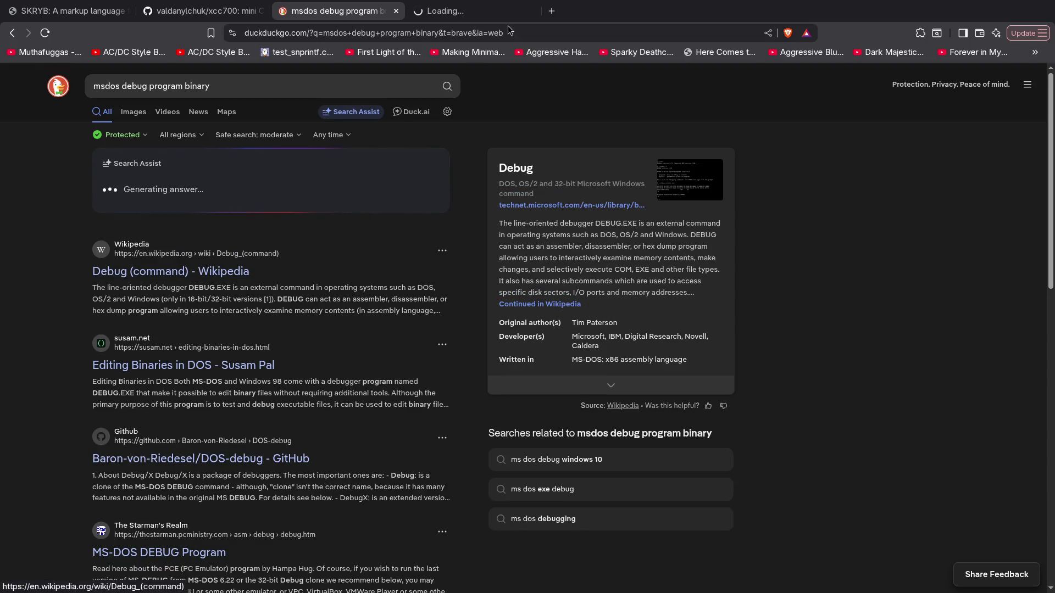
middle_click(193, 366)
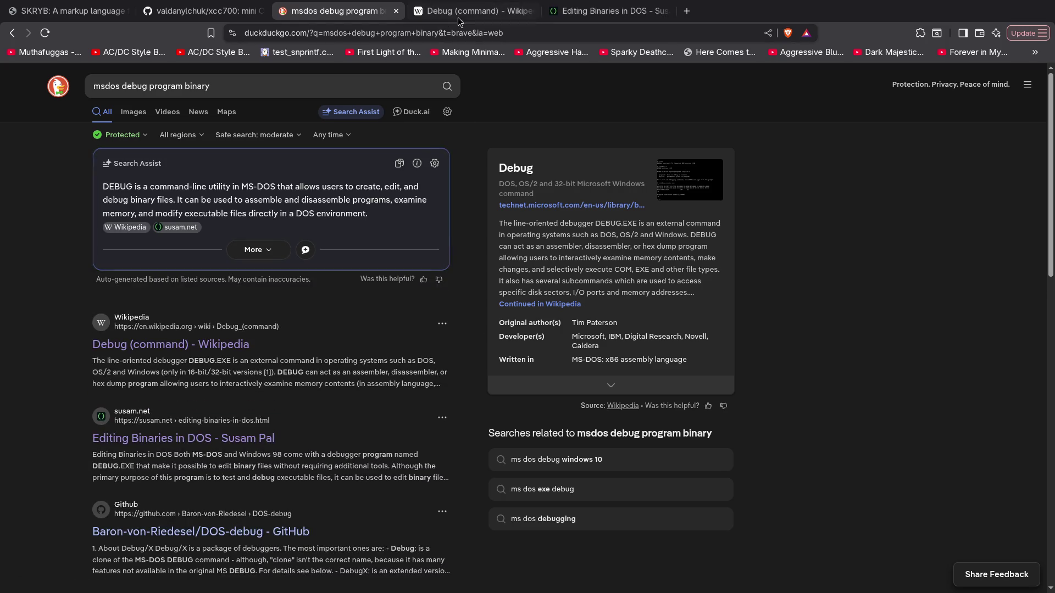
click(478, 13)
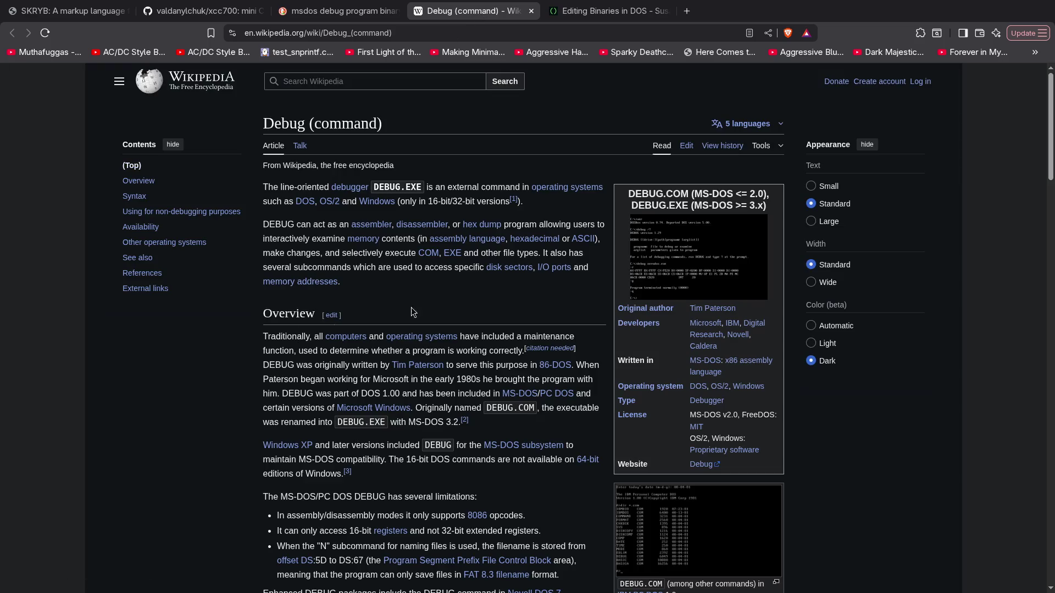
View the DOSBox, DEBUG.COM listing and Windows 95 DEBUG.EXE screenshots full-size, returning to the article each time
click(692, 252)
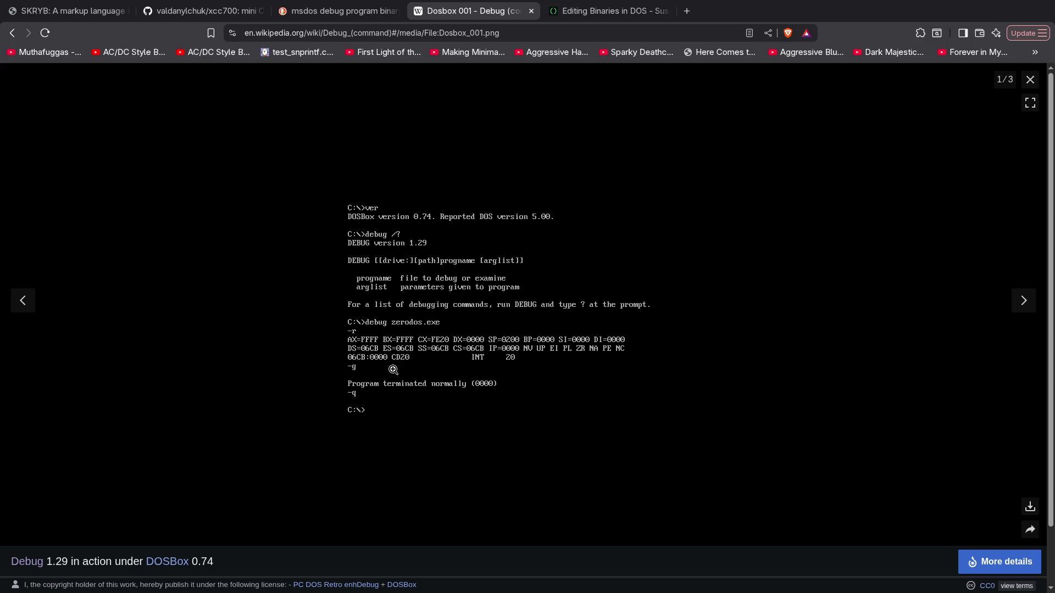
click(13, 34)
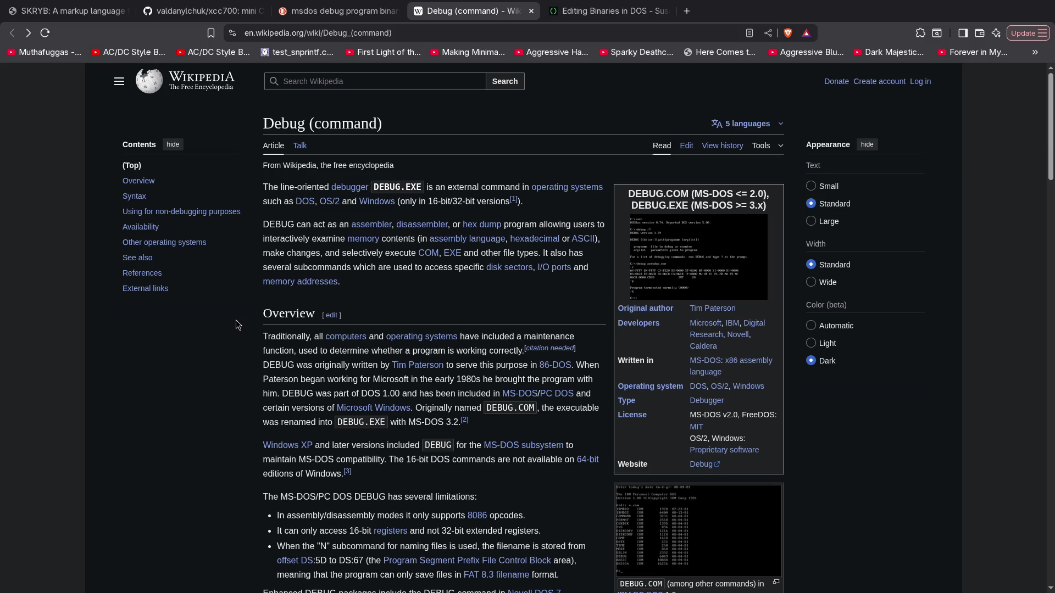
scroll(234, 317, down, 3)
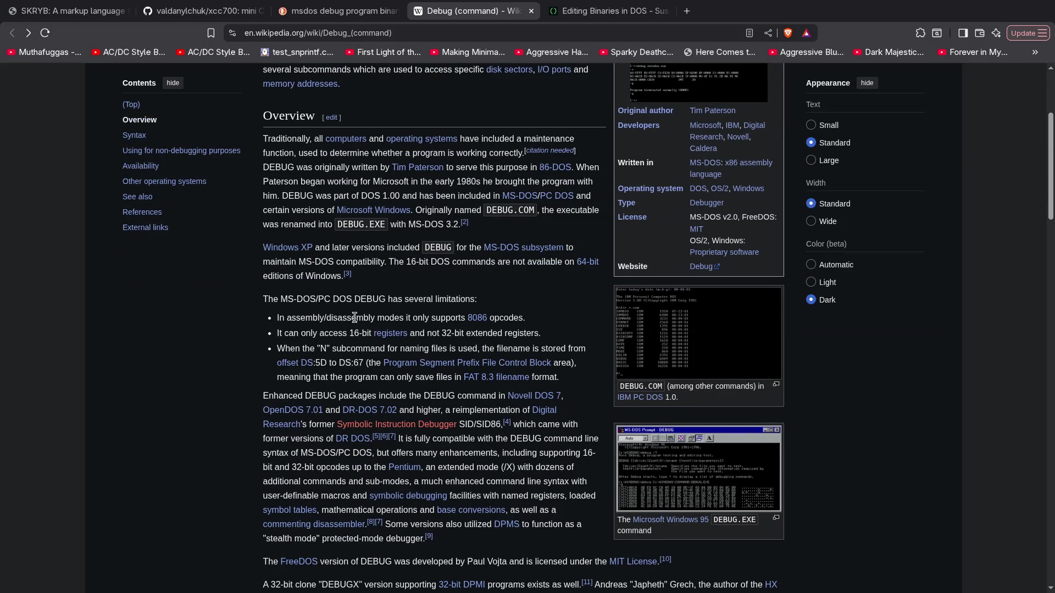
click(699, 330)
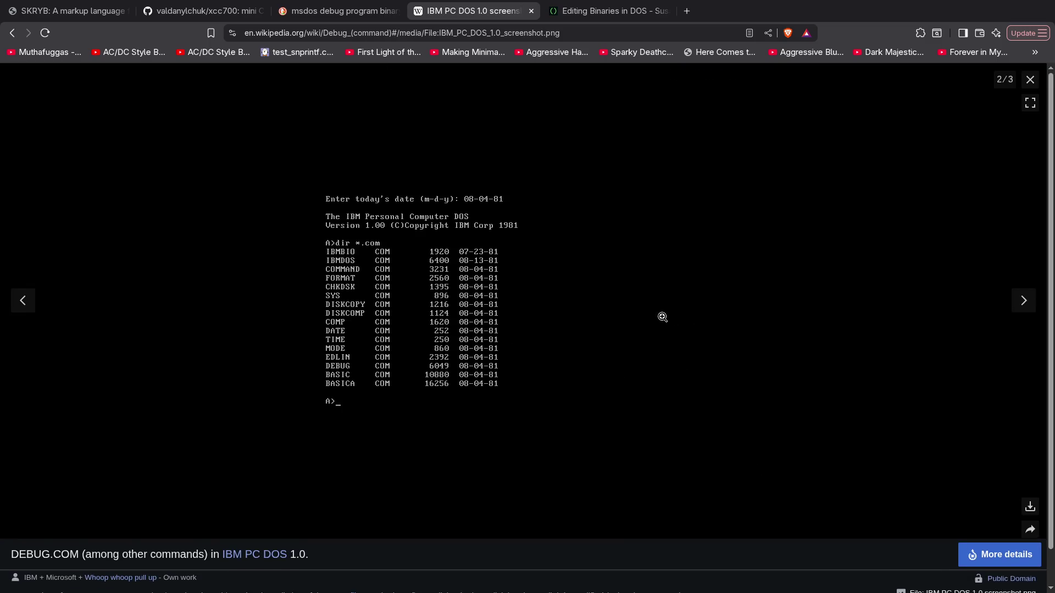
click(12, 33)
click(686, 487)
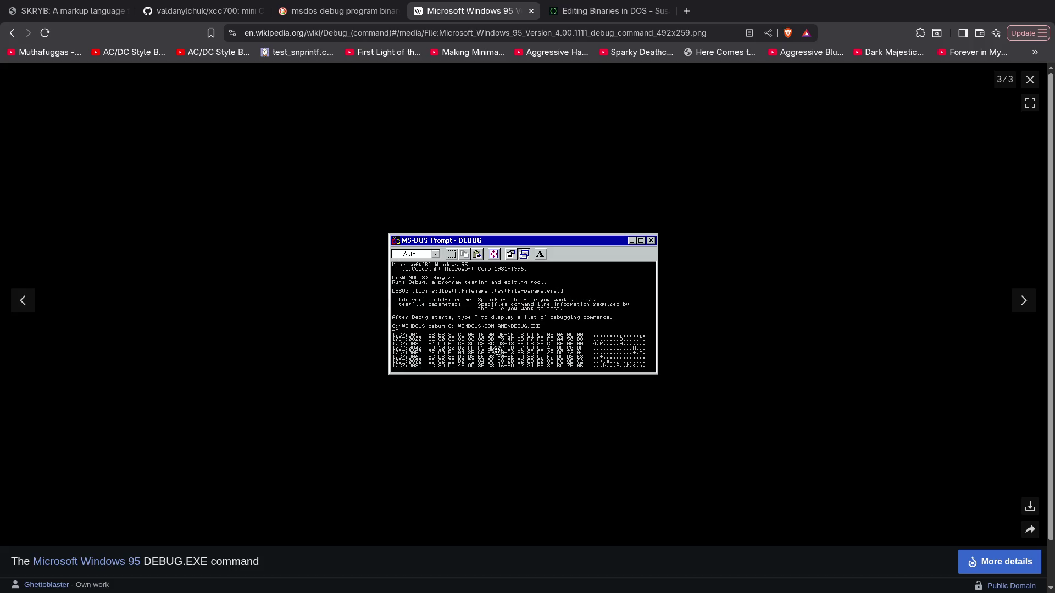
click(12, 33)
scroll(532, 359, down, 6)
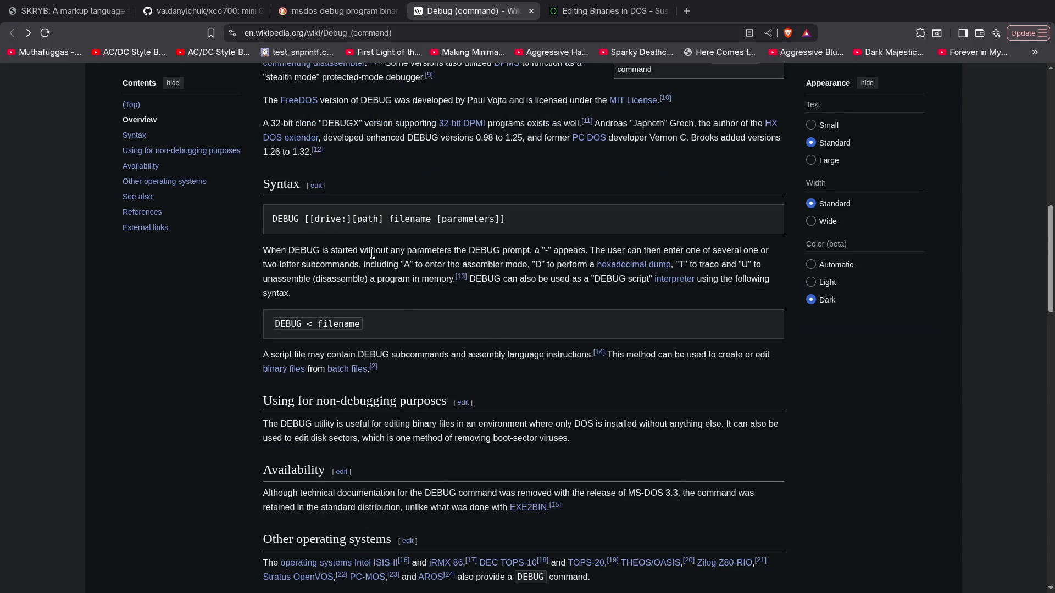
Read through the Debug (command) article and open its Novell DOS 7 link in a background tab
scroll(416, 264, down, 3)
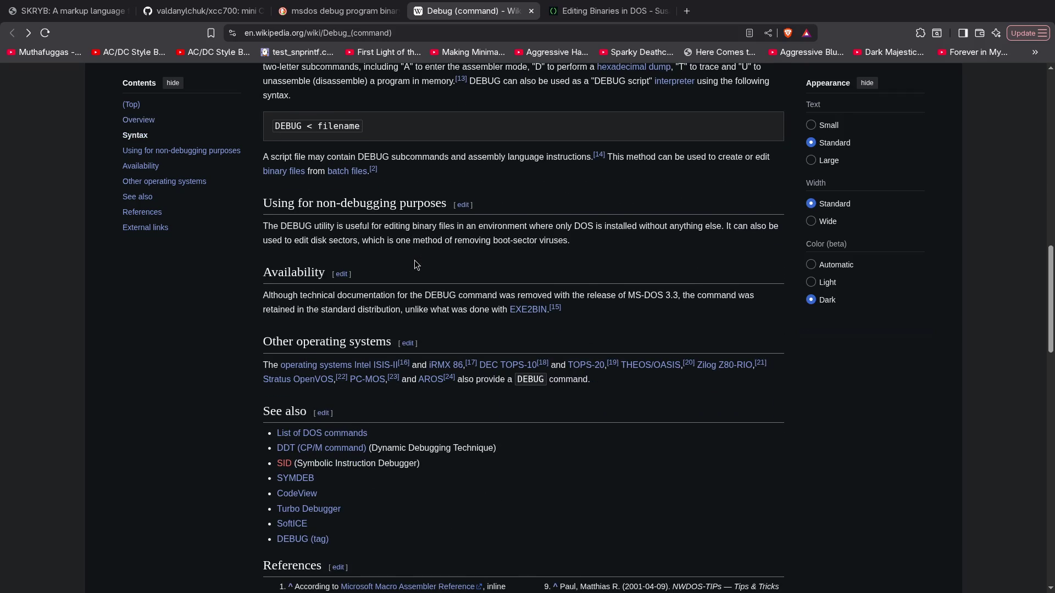
scroll(414, 264, up, 4)
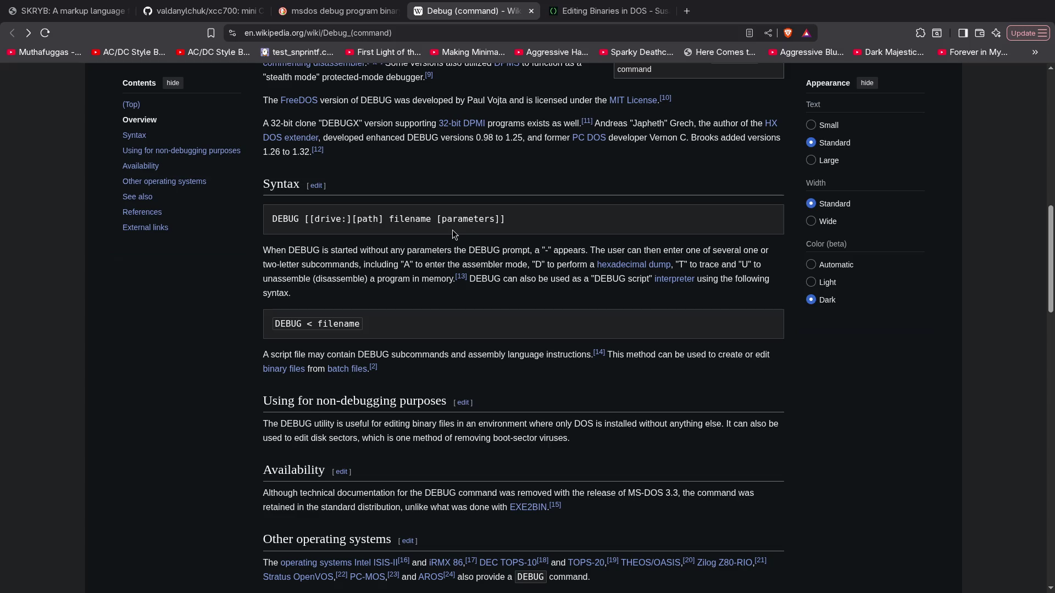
scroll(450, 230, up, 5)
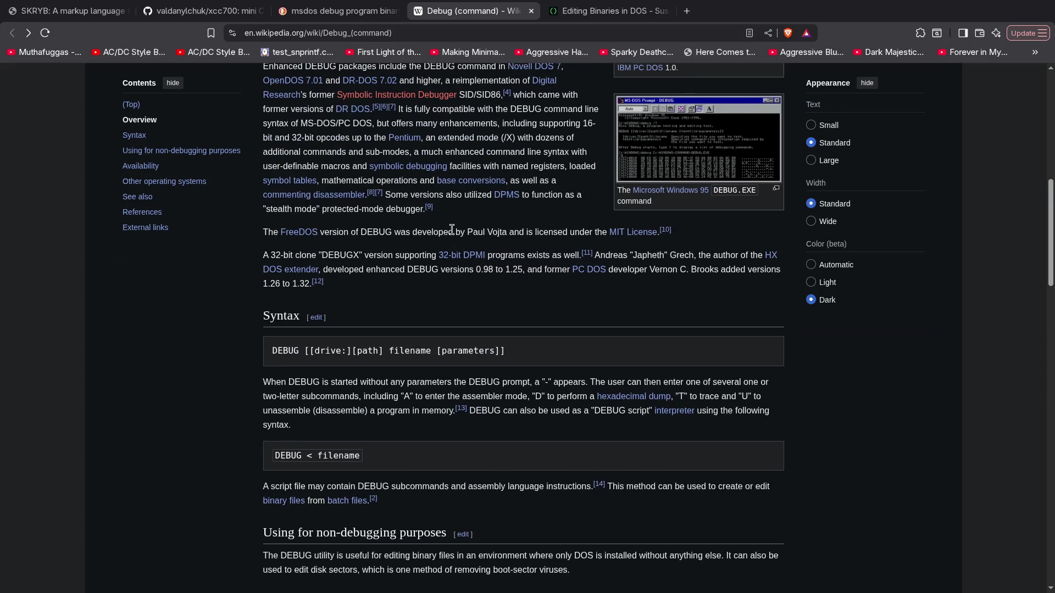
scroll(466, 239, up, 3)
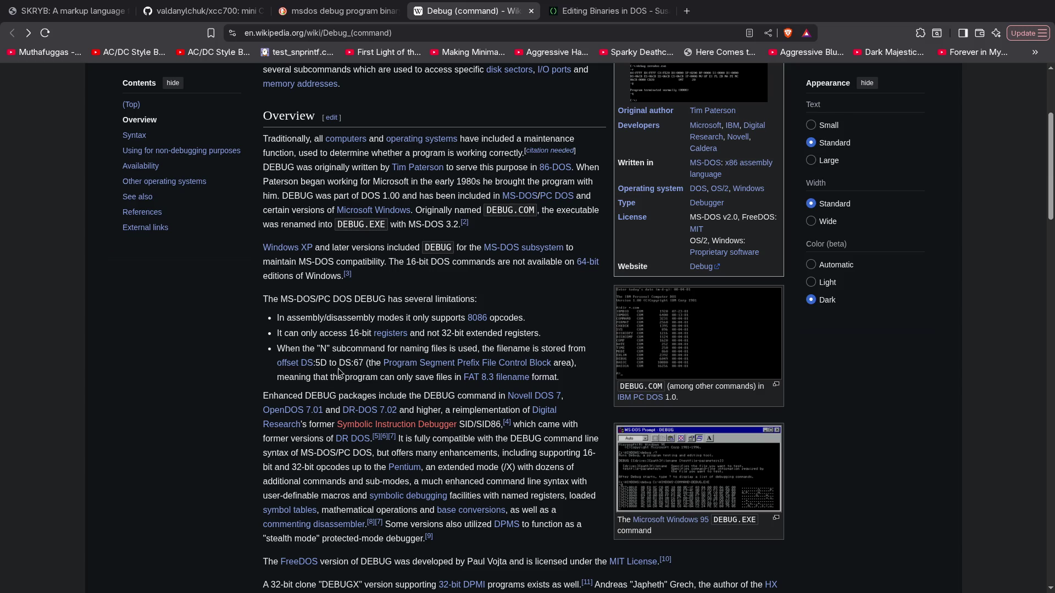
scroll(433, 321, down, 2)
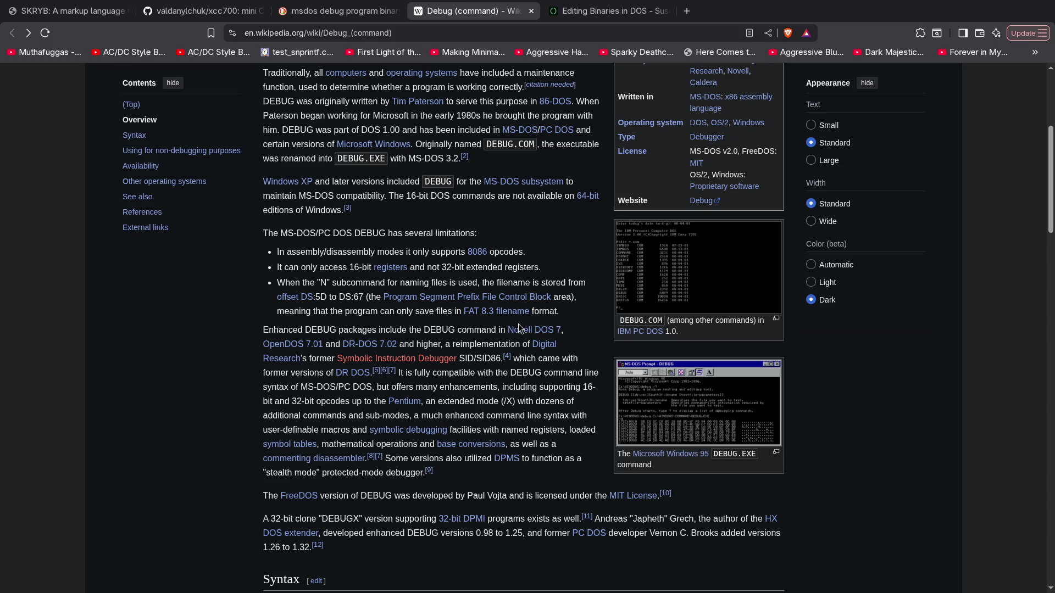
scroll(229, 339, down, 1)
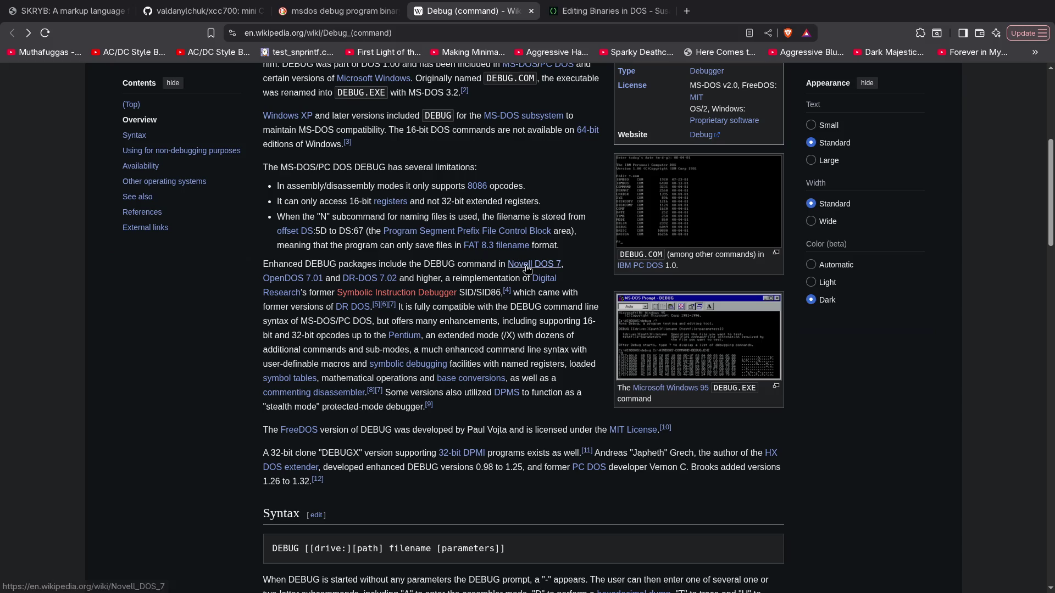
mouse_move(528, 269)
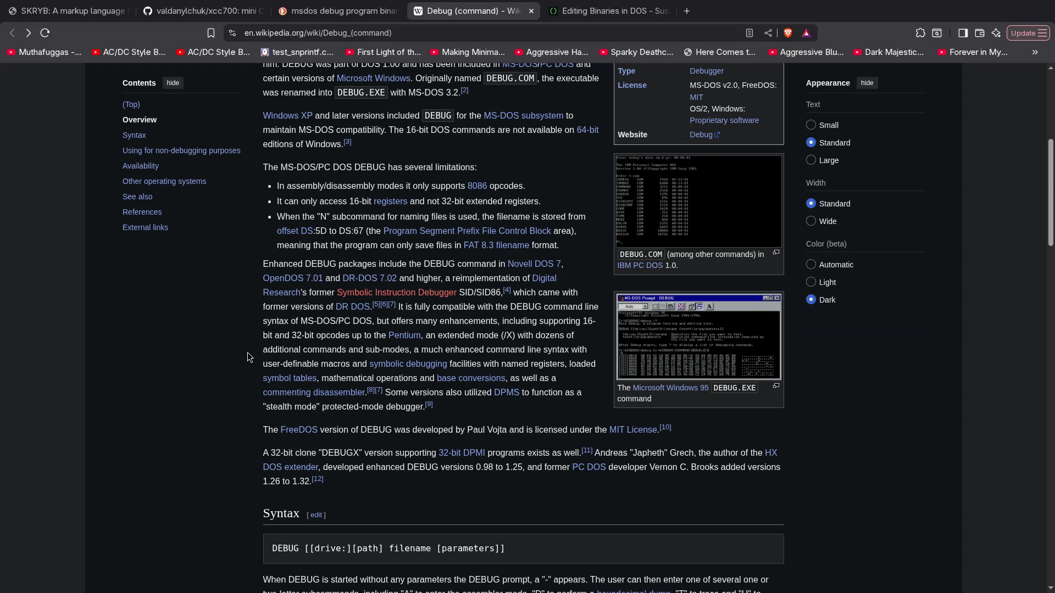
middle_click(534, 264)
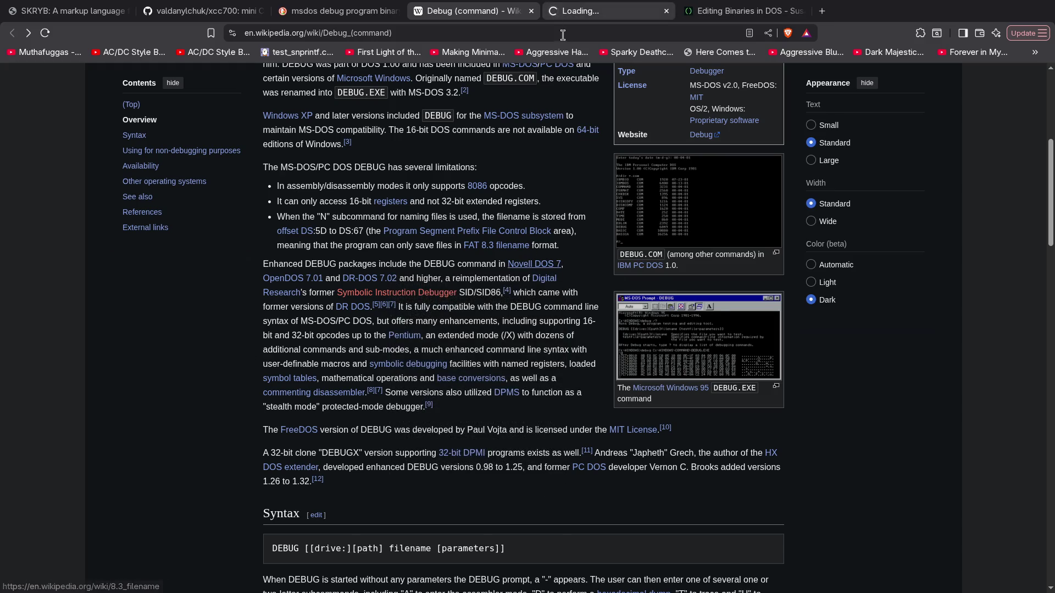
Switch to the DR-DOS tab, skim its opening, and follow the Novell link in the infobox
click(582, 11)
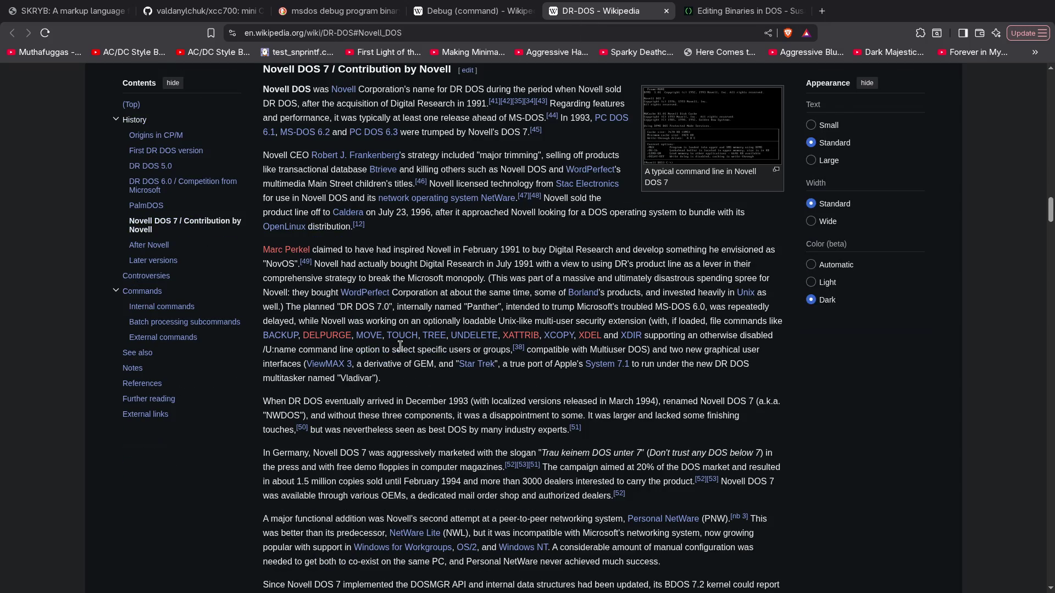
scroll(407, 389, down, 15)
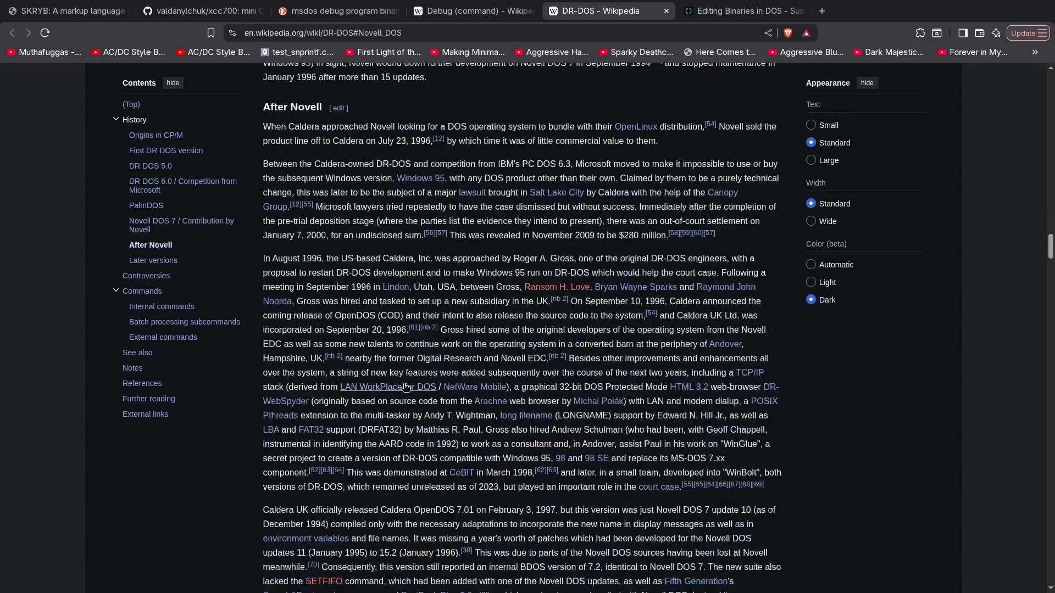
scroll(393, 329, up, 20)
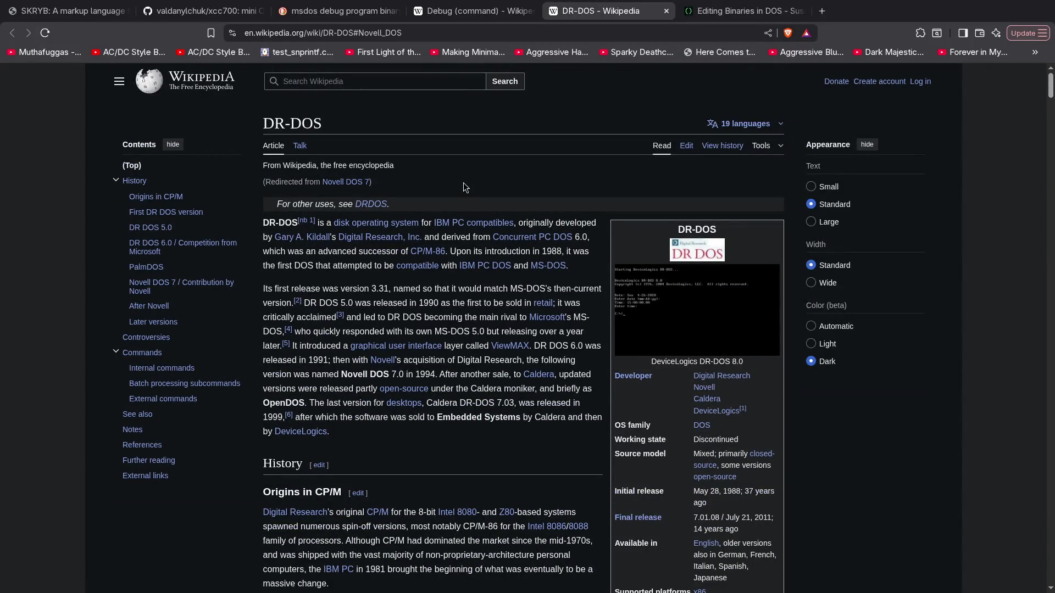
scroll(460, 437, down, 3)
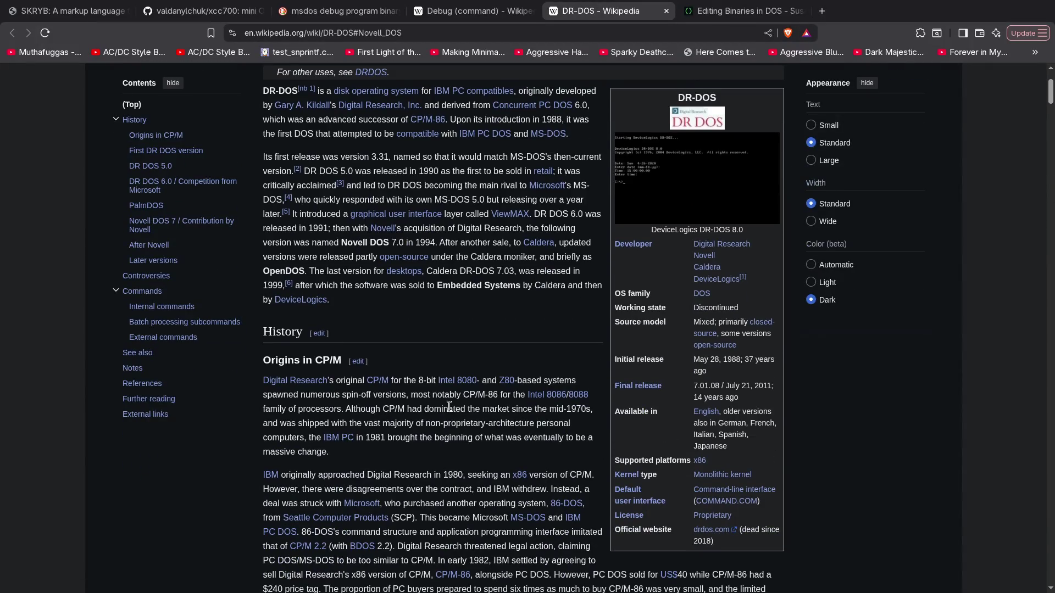
scroll(452, 330, up, 2)
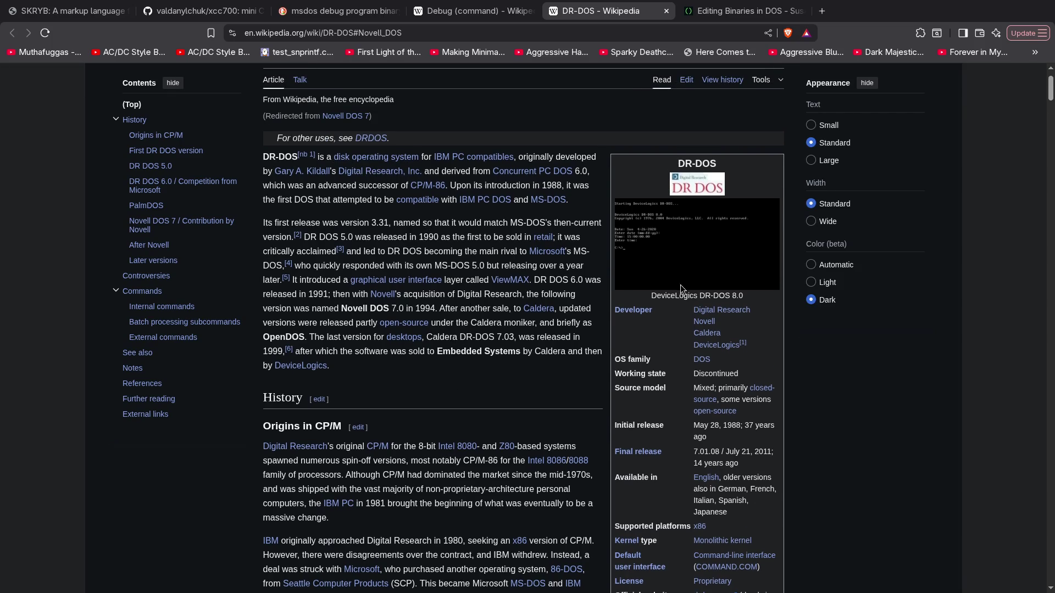
scroll(752, 222, down, 3)
click(715, 192)
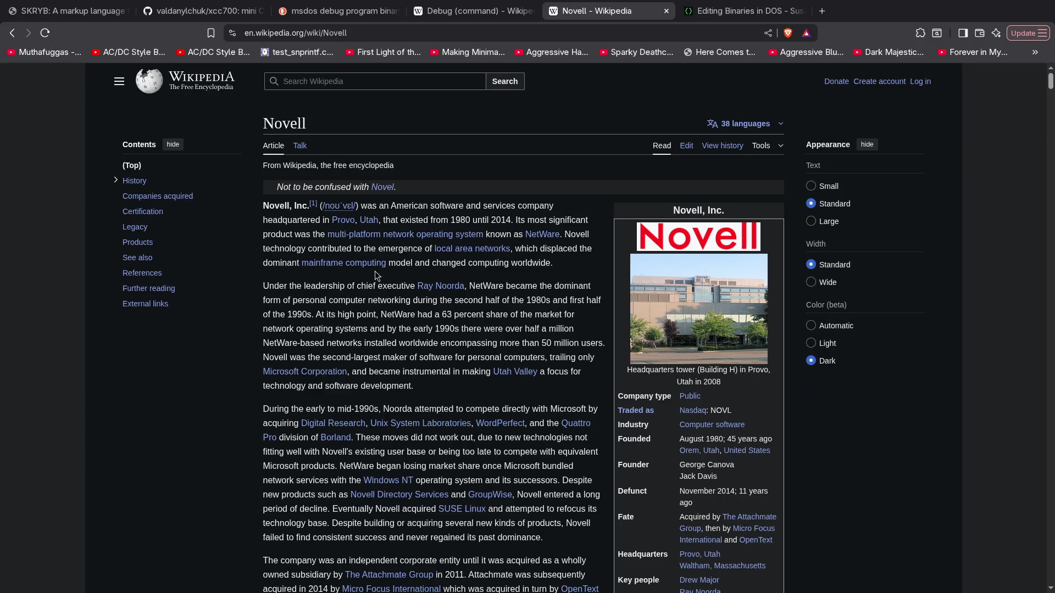
Read through the Novell article, then close its tab
scroll(550, 247, down, 15)
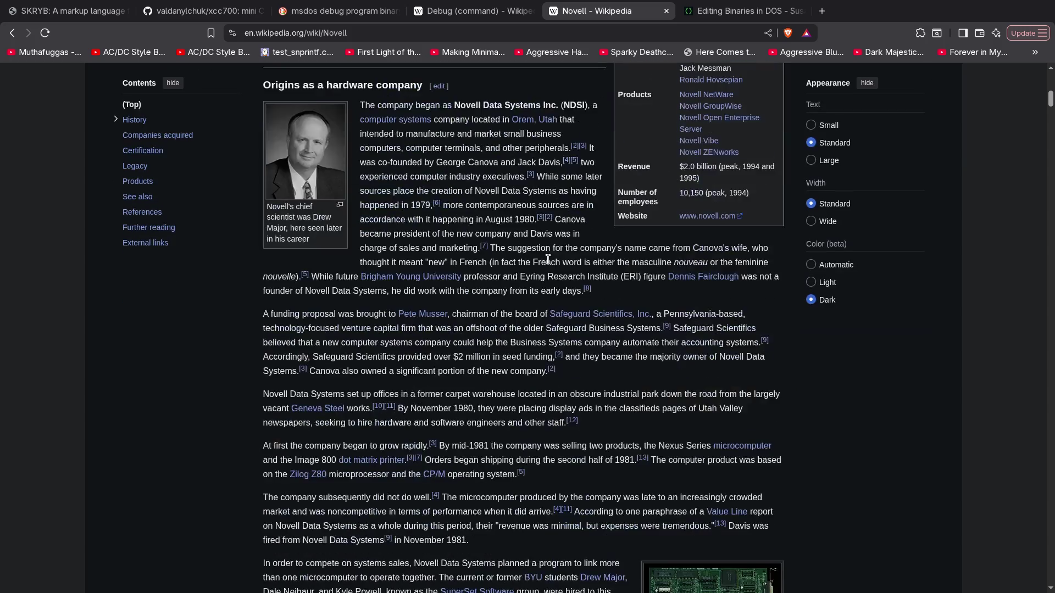
scroll(547, 259, down, 4)
scroll(550, 262, up, 5)
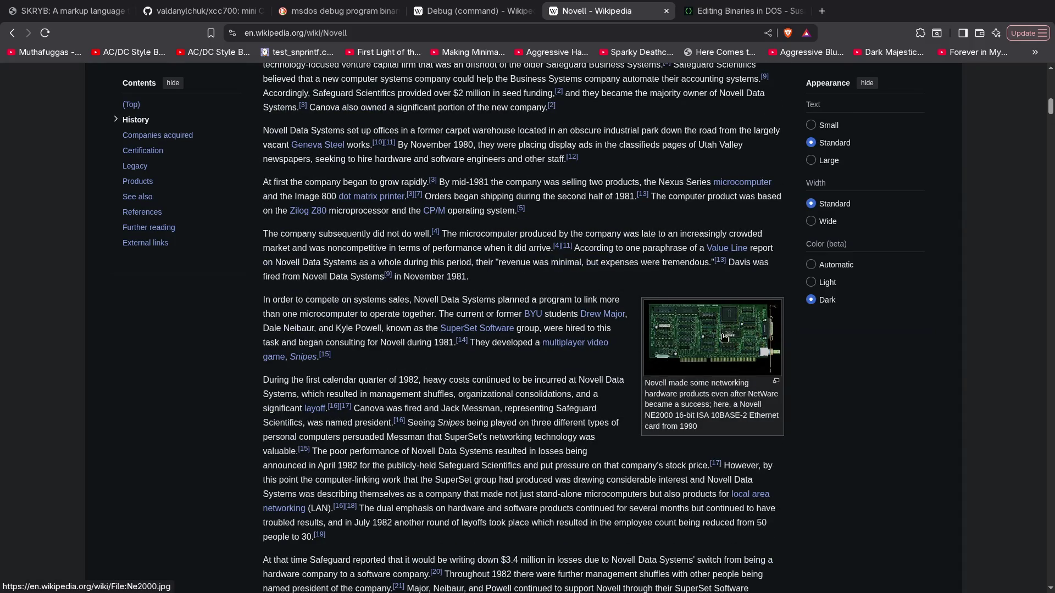
scroll(601, 346, down, 18)
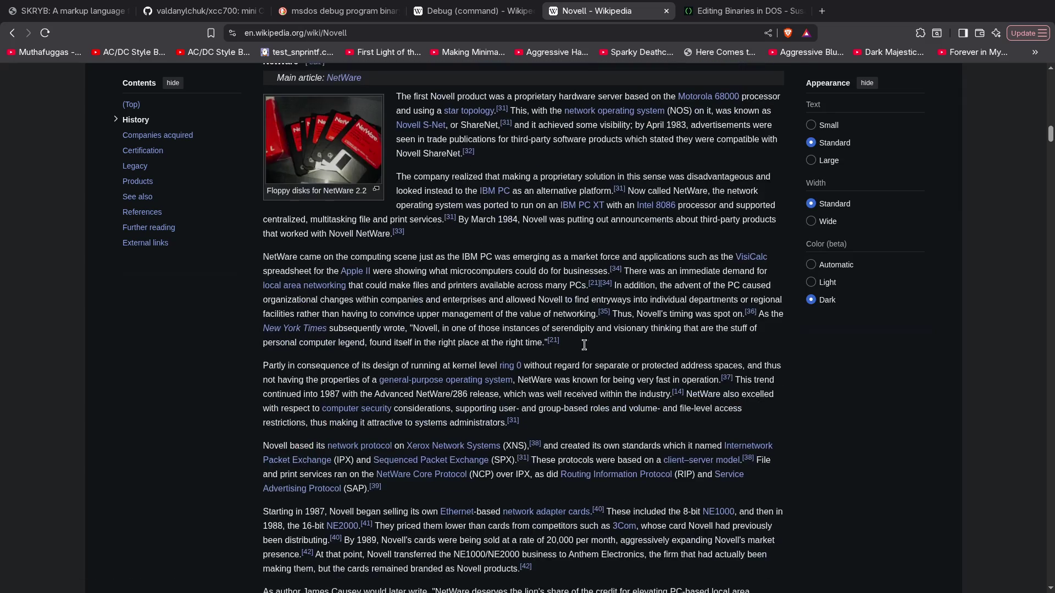
scroll(587, 348, down, 10)
scroll(556, 345, up, 13)
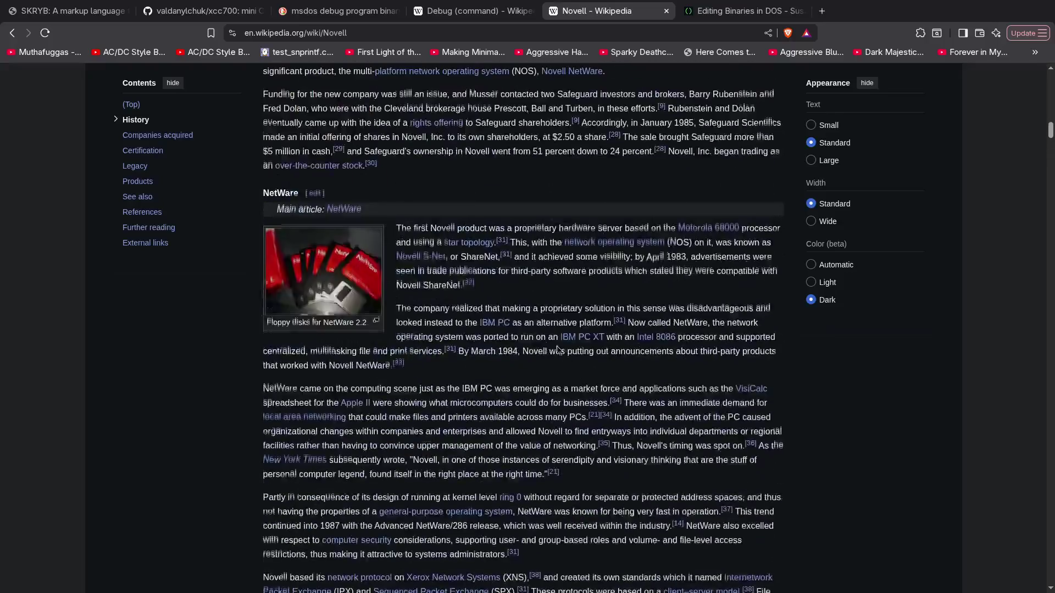
scroll(593, 367, down, 15)
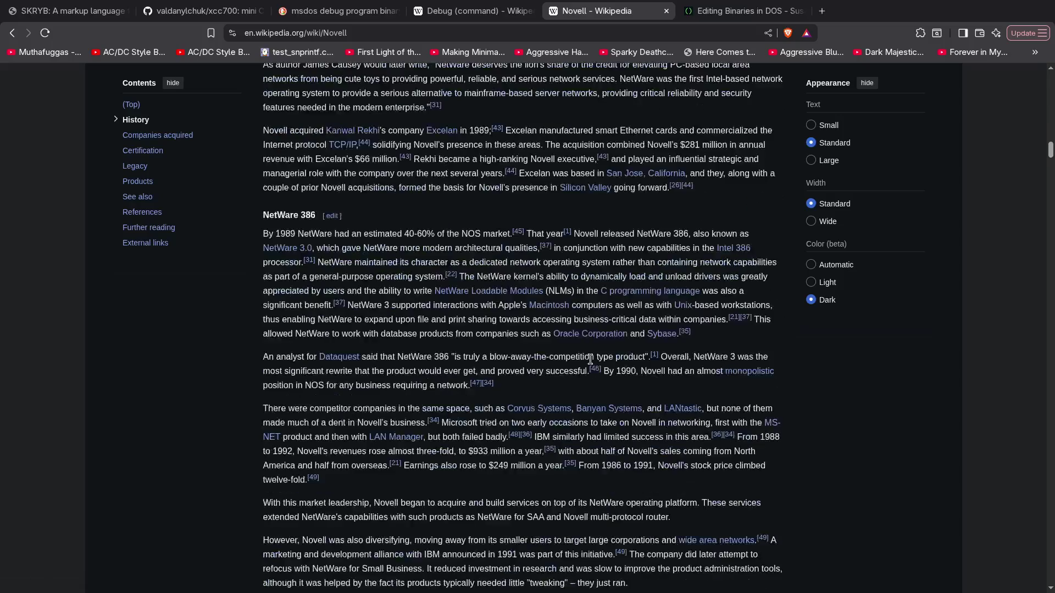
scroll(594, 367, down, 15)
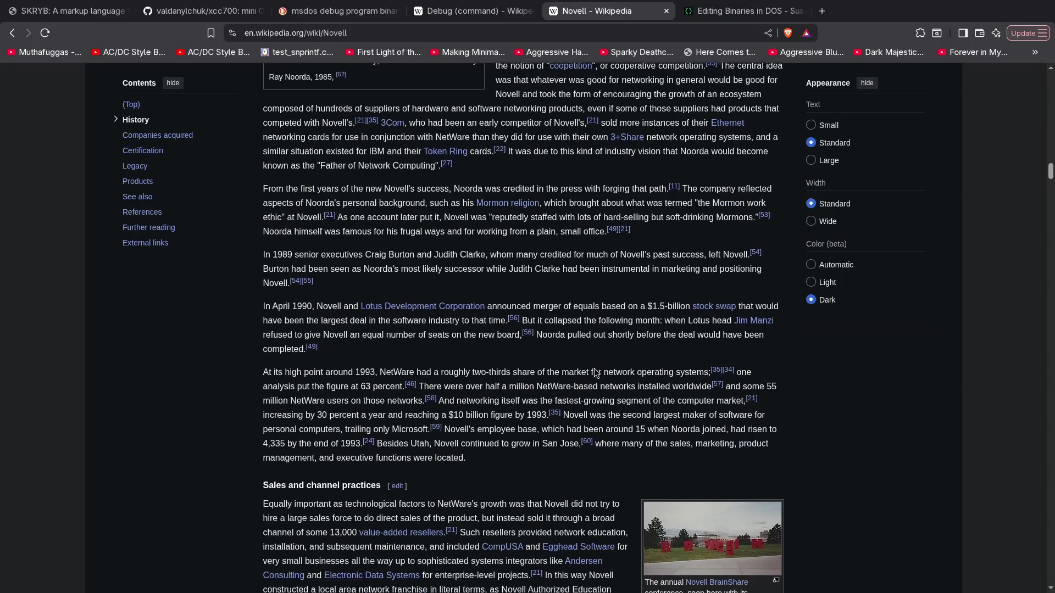
scroll(388, 400, down, 5)
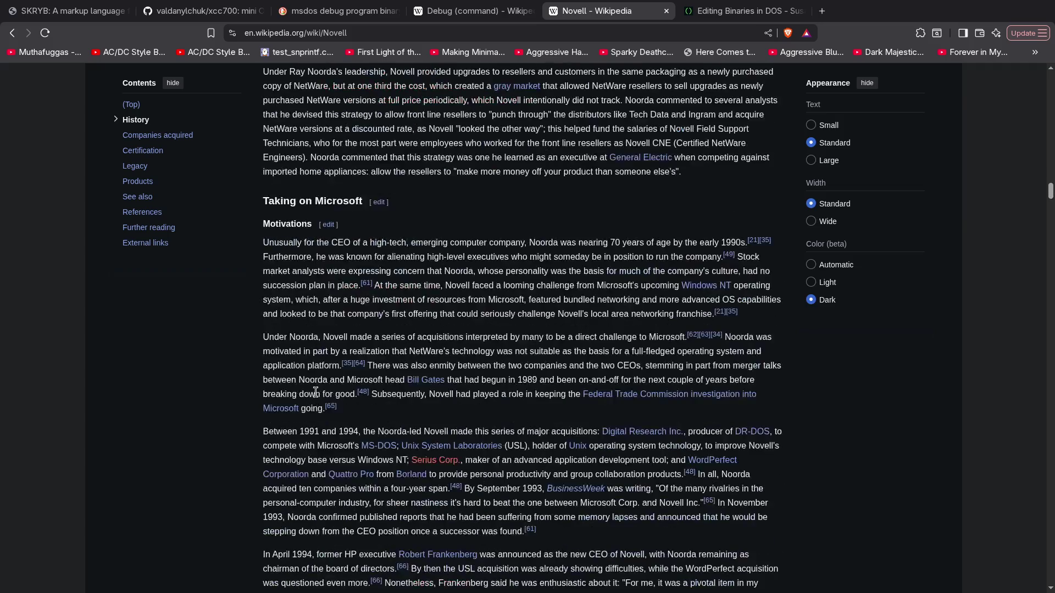
scroll(259, 383, down, 5)
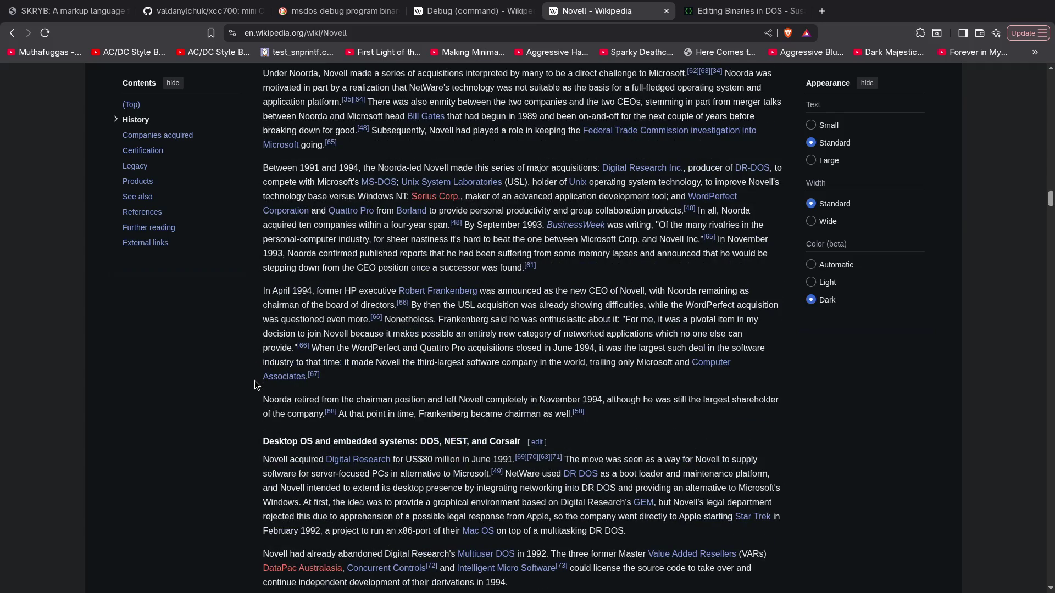
scroll(255, 380, down, 10)
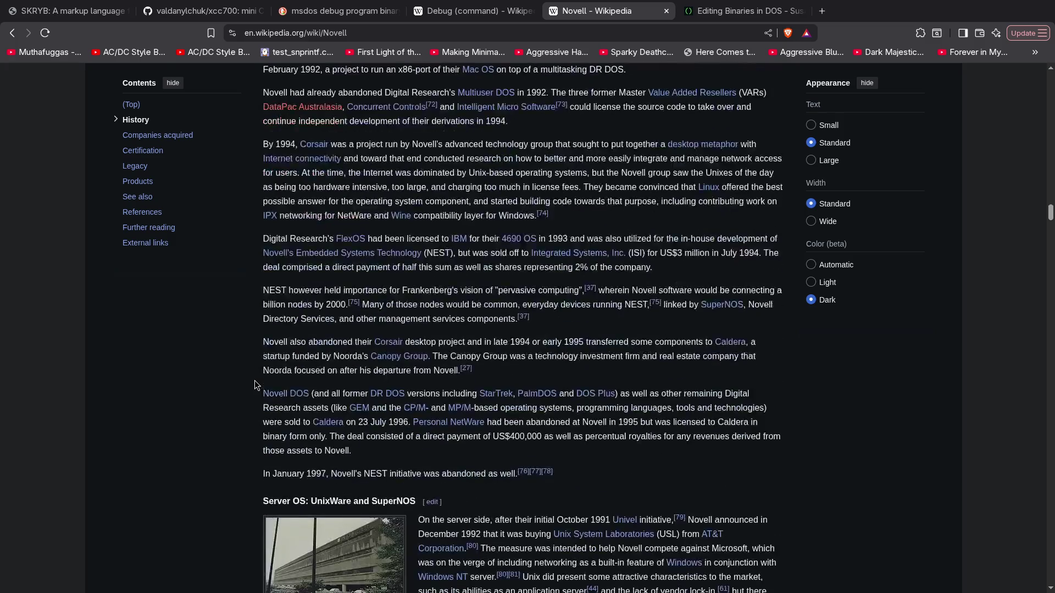
scroll(255, 381, down, 20)
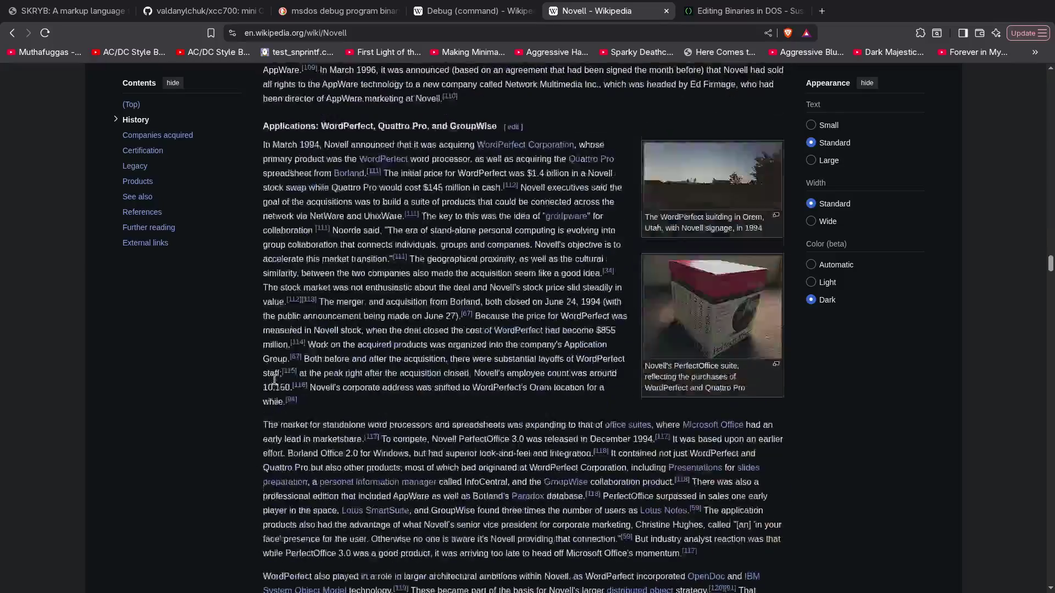
scroll(283, 391, up, 10)
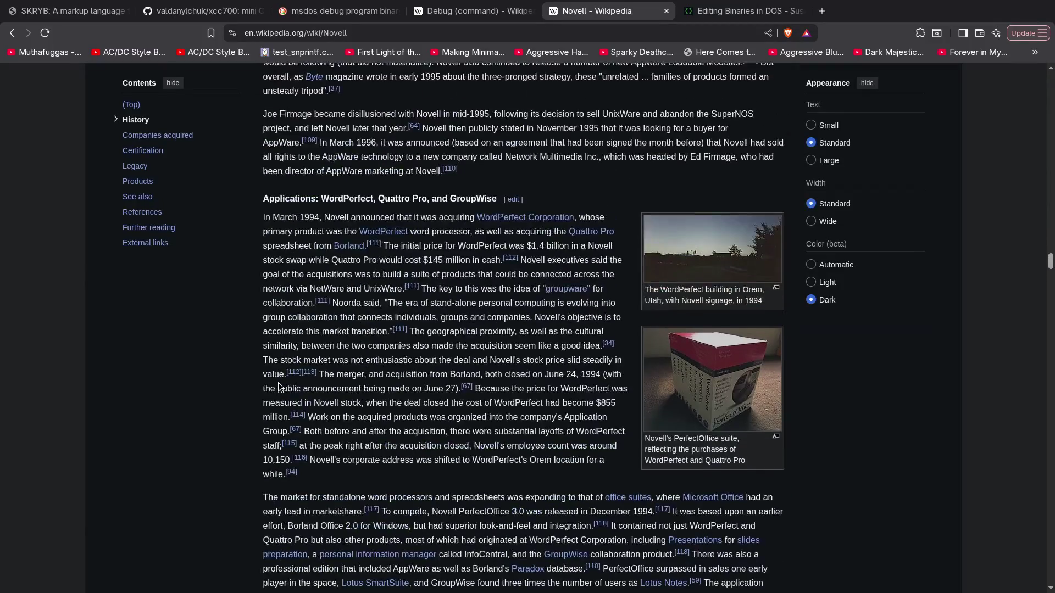
scroll(239, 332, down, 15)
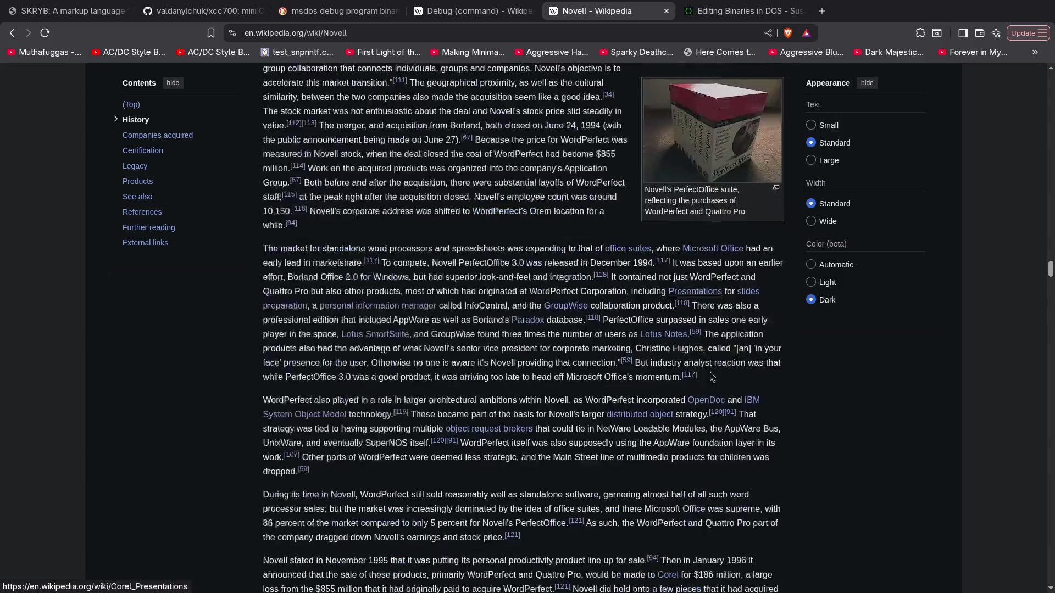
scroll(254, 349, down, 15)
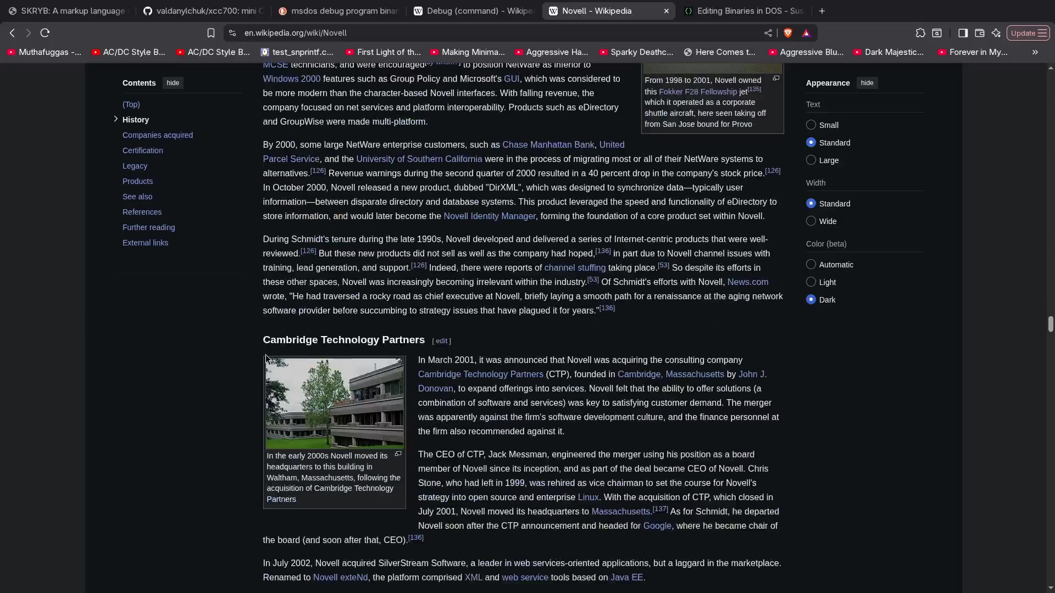
scroll(266, 358, down, 20)
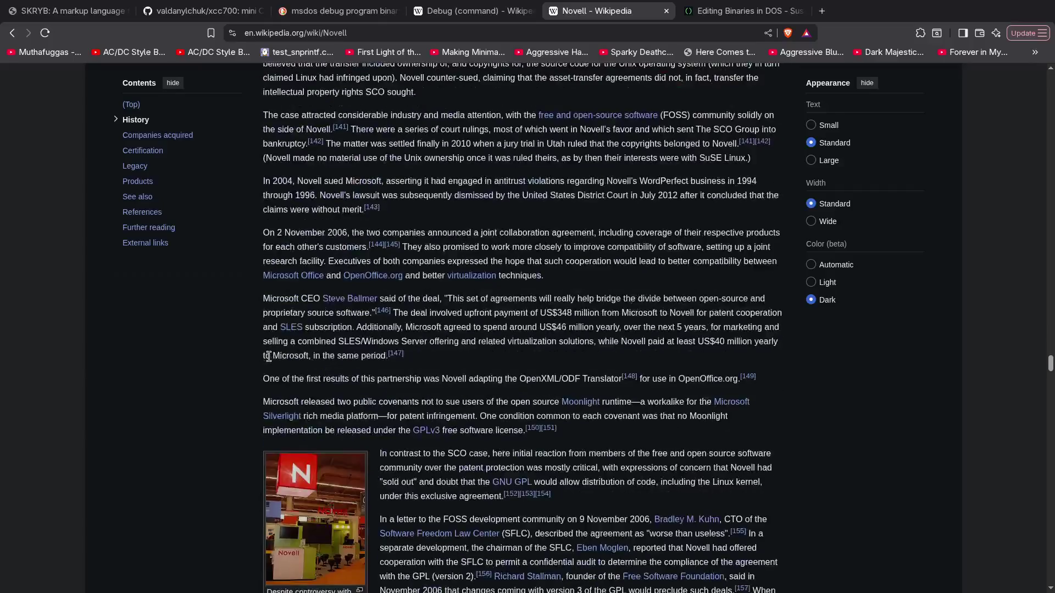
scroll(269, 357, down, 20)
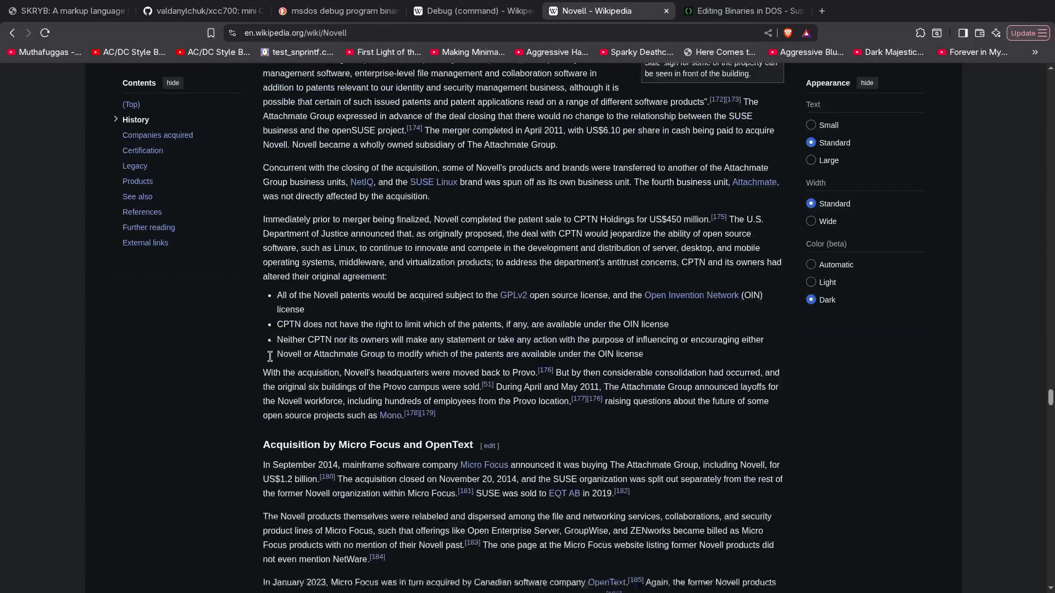
scroll(270, 357, down, 6)
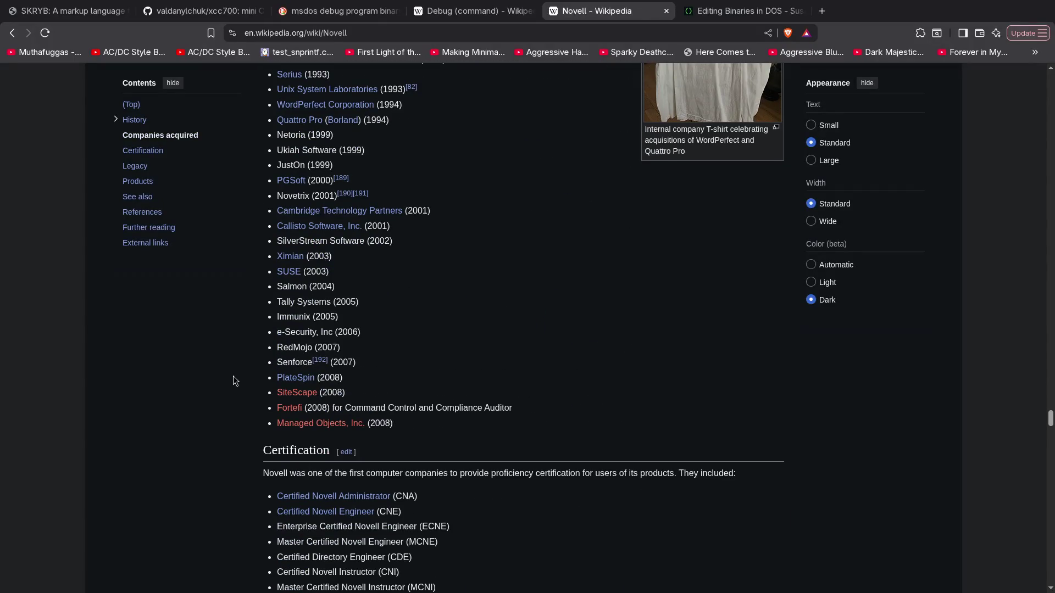
scroll(233, 377, up, 12)
scroll(233, 375, up, 8)
key(ctrl+w)
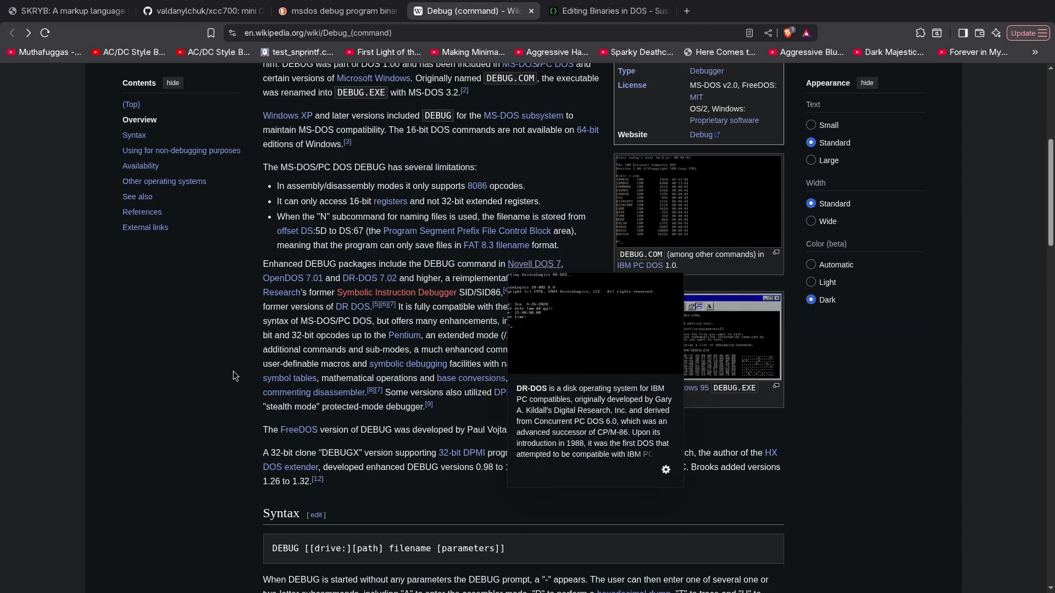
Close the Debug (command) tab, leaving the Editing Binaries in DOS page showing
scroll(212, 372, down, 4)
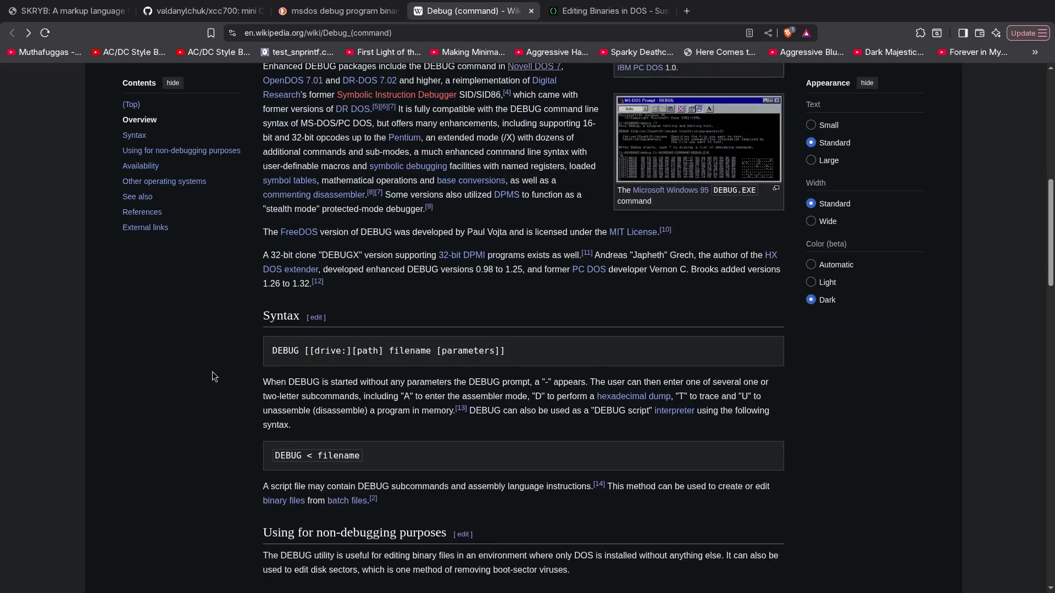
scroll(212, 372, down, 6)
key(ctrl+w)
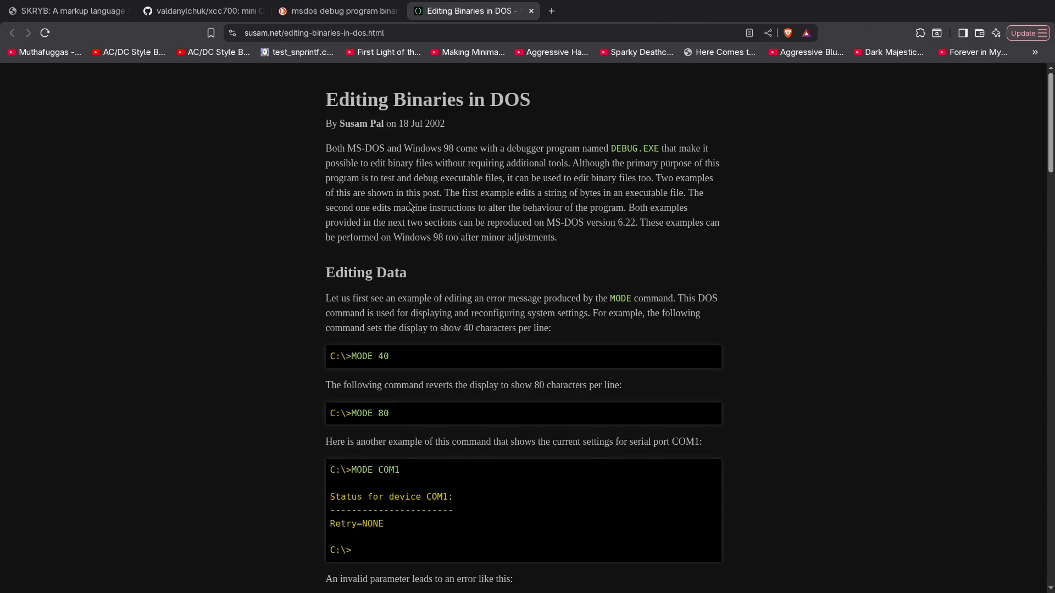
Read the Editing Binaries in DOS article down to Editing Machine Instructions, then open a blank tab
scroll(378, 242, down, 7)
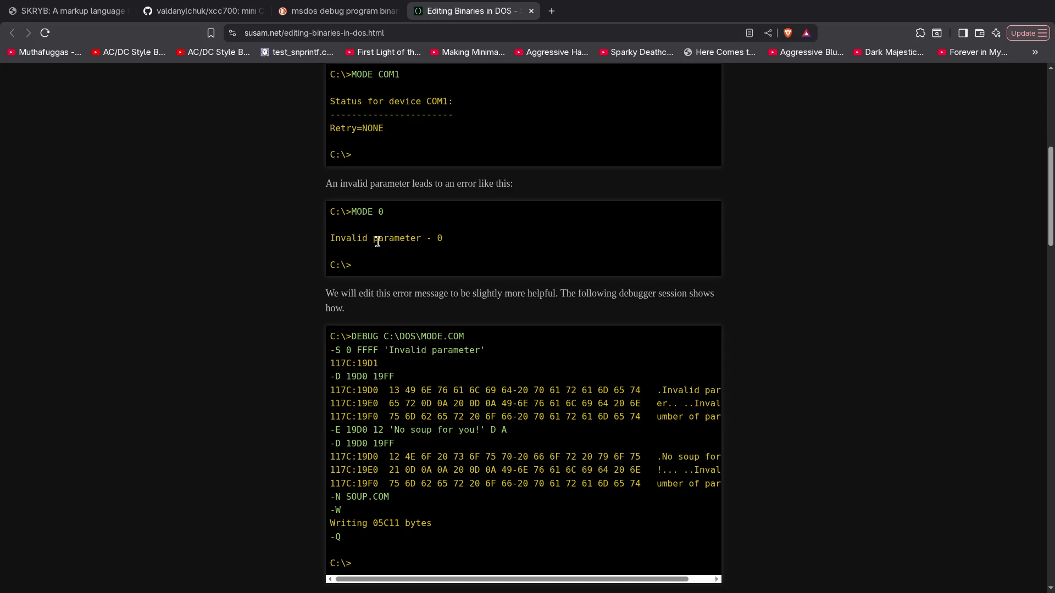
scroll(377, 243, down, 1)
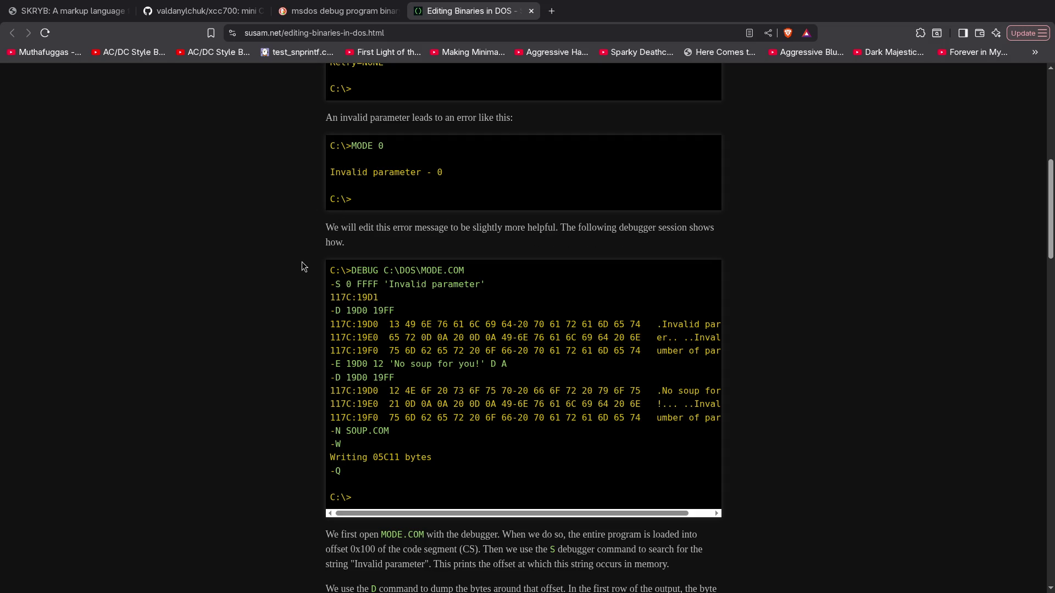
scroll(302, 256, down, 2)
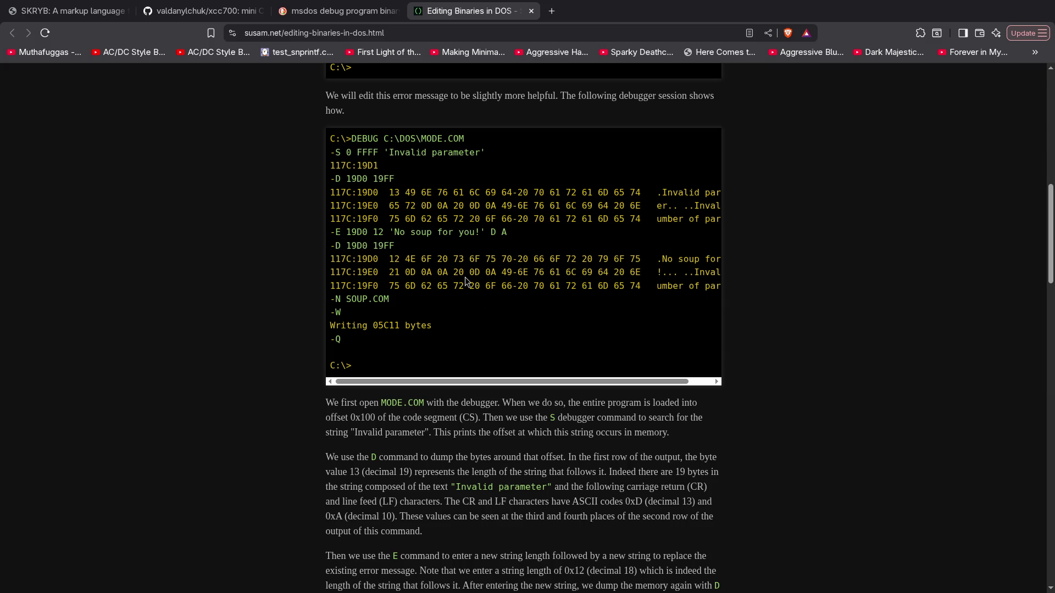
scroll(468, 283, down, 2)
scroll(473, 294, up, 2)
scroll(456, 363, down, 8)
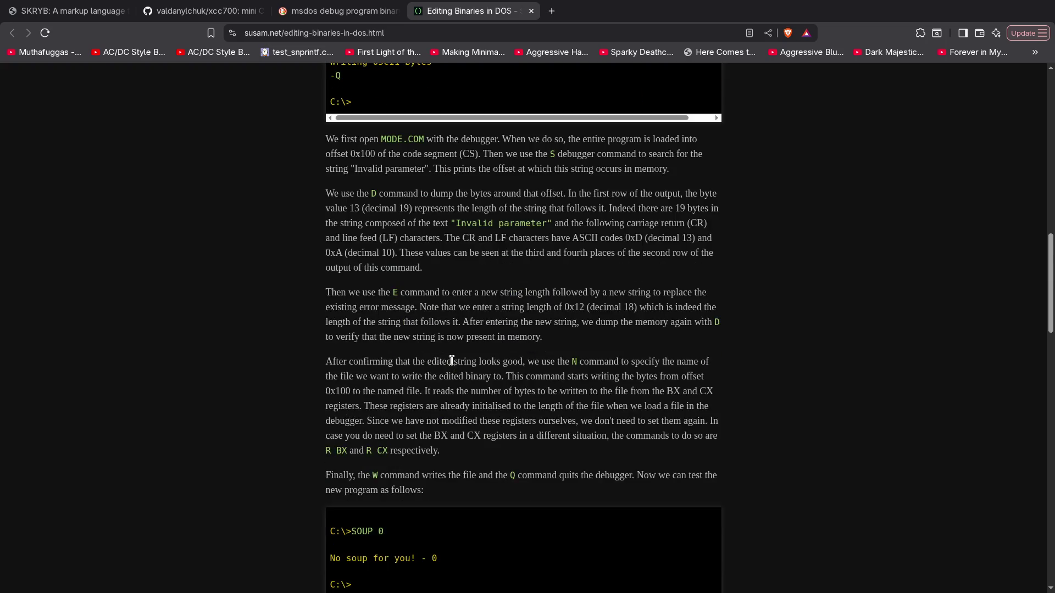
scroll(453, 361, down, 5)
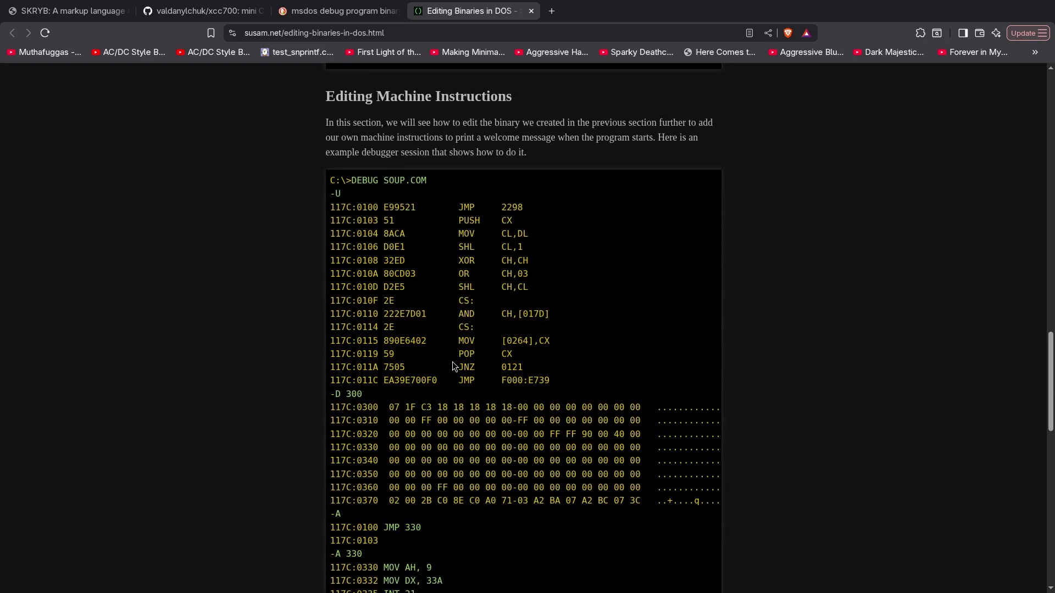
scroll(453, 361, up, 1)
scroll(453, 361, up, 3)
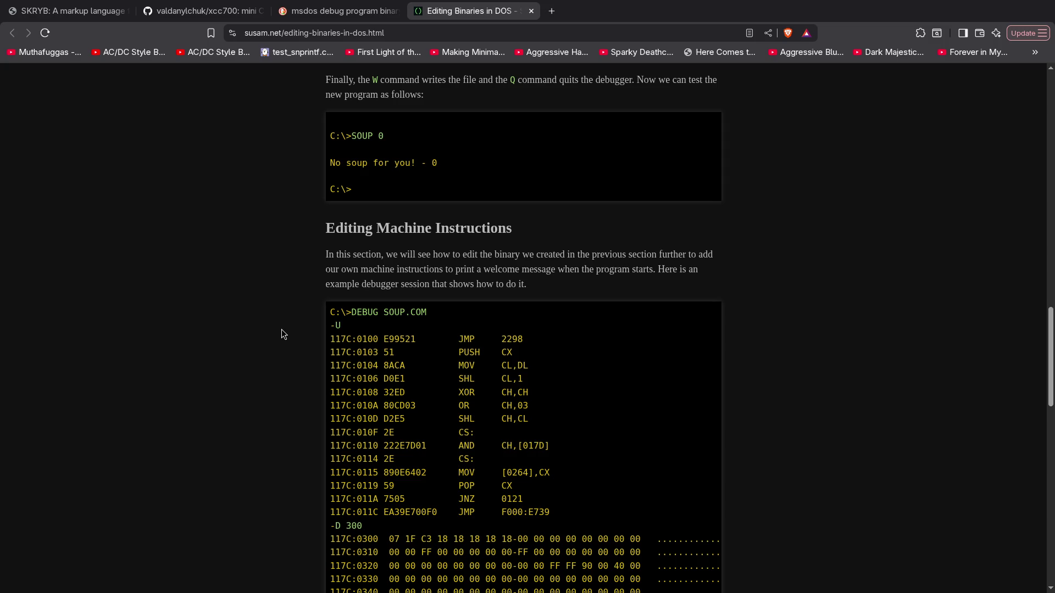
key(ctrl+t)
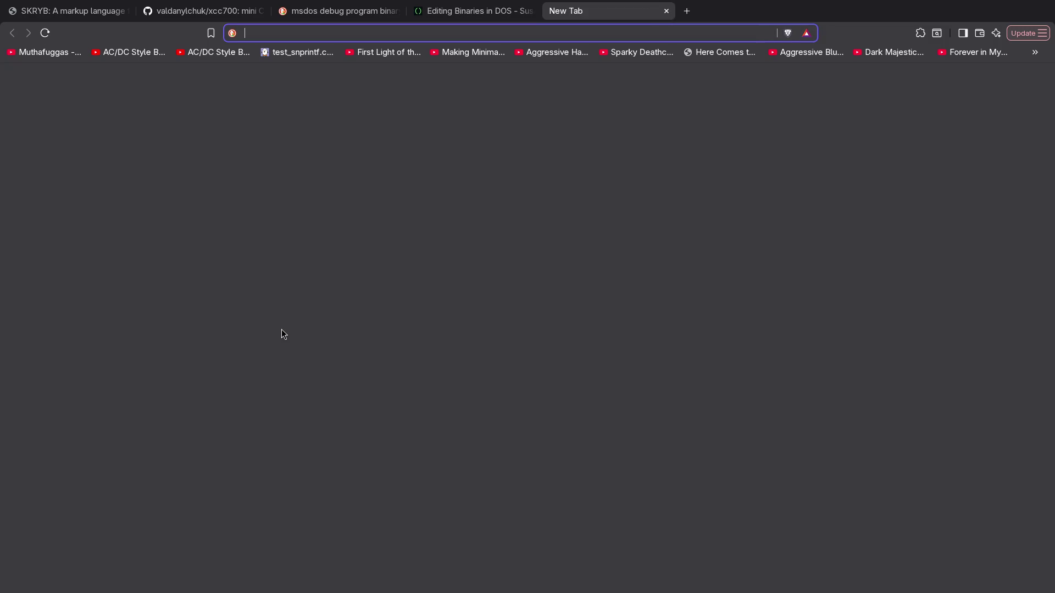
Search DuckDuckGo images for 'softice debugger' and enlarge the first SoftICE result
text(soft)
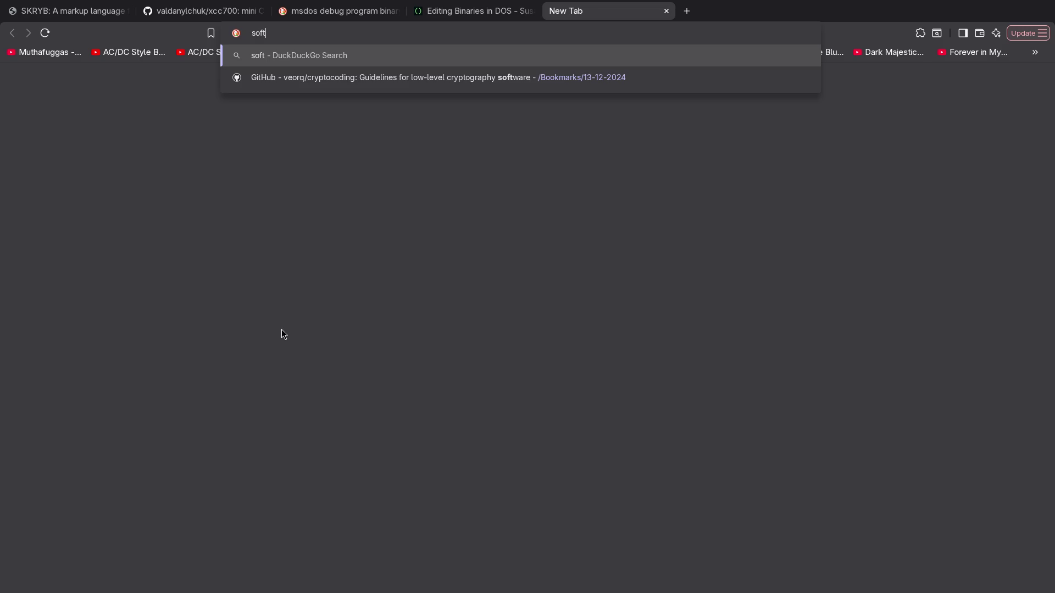
text(ice )
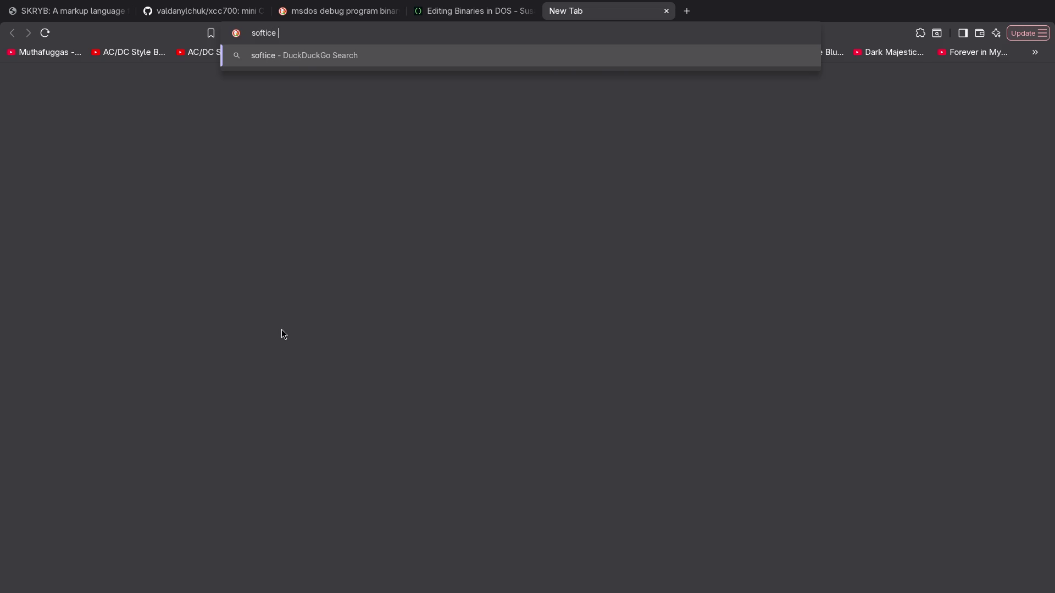
text(debugger)
key(Return)
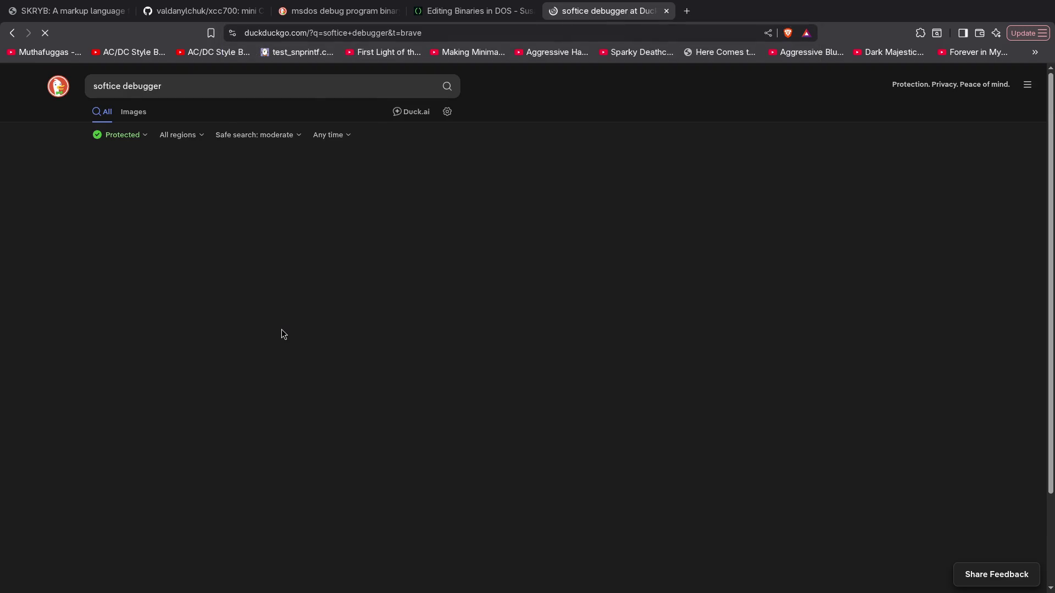
click(127, 116)
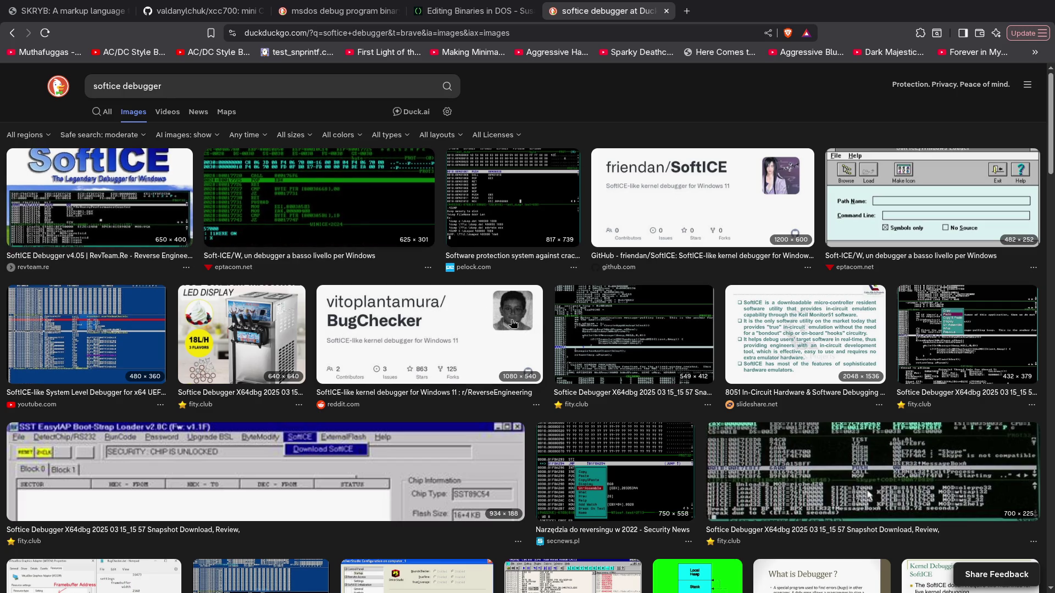
click(114, 200)
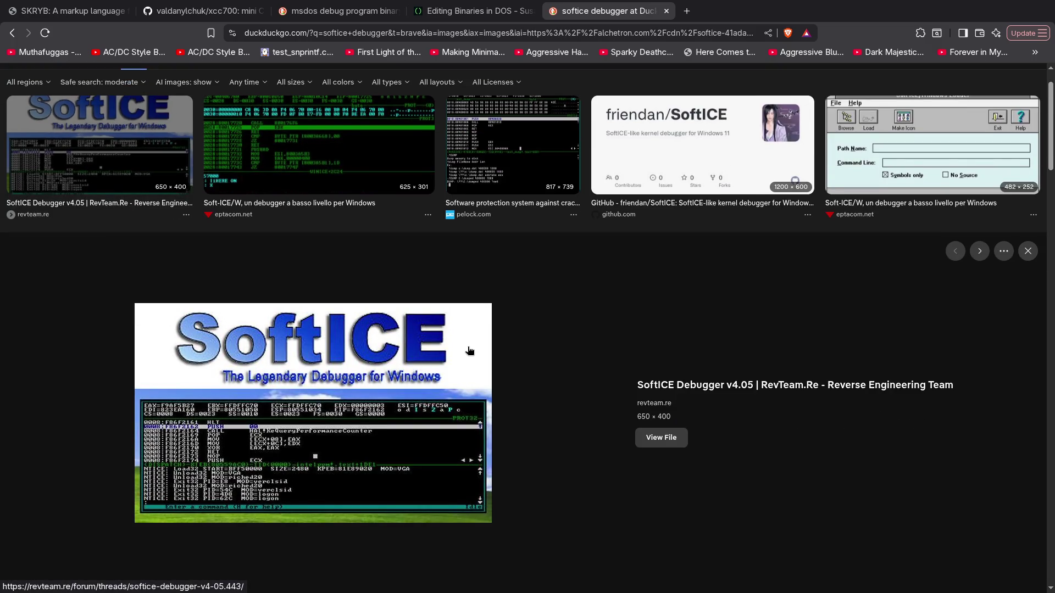
Browse the softice debugger image results, then start a new tab with 'mandrake' entered
scroll(469, 350, down, 3)
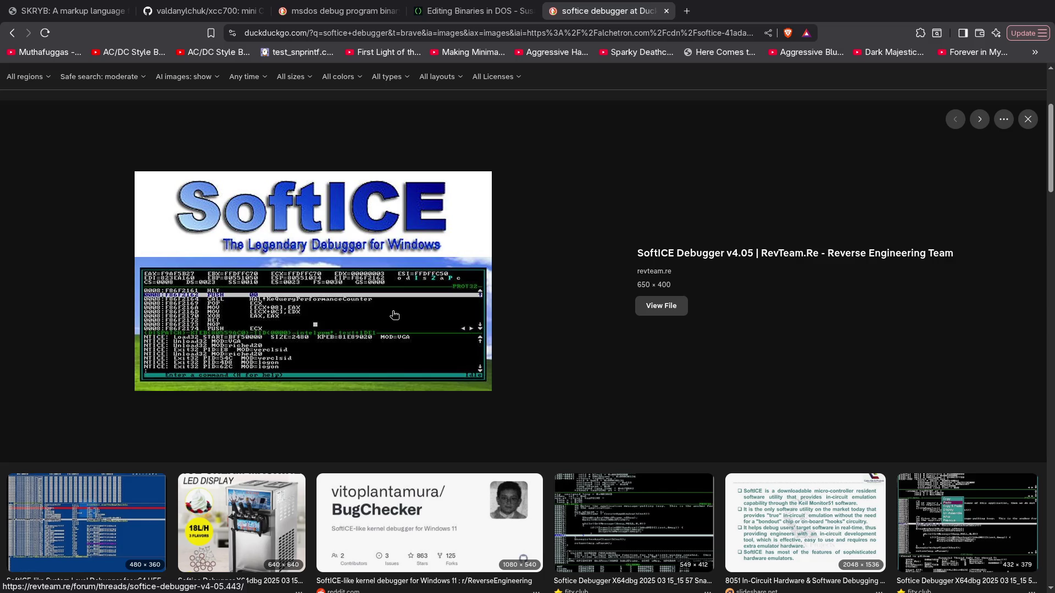
scroll(394, 315, down, 6)
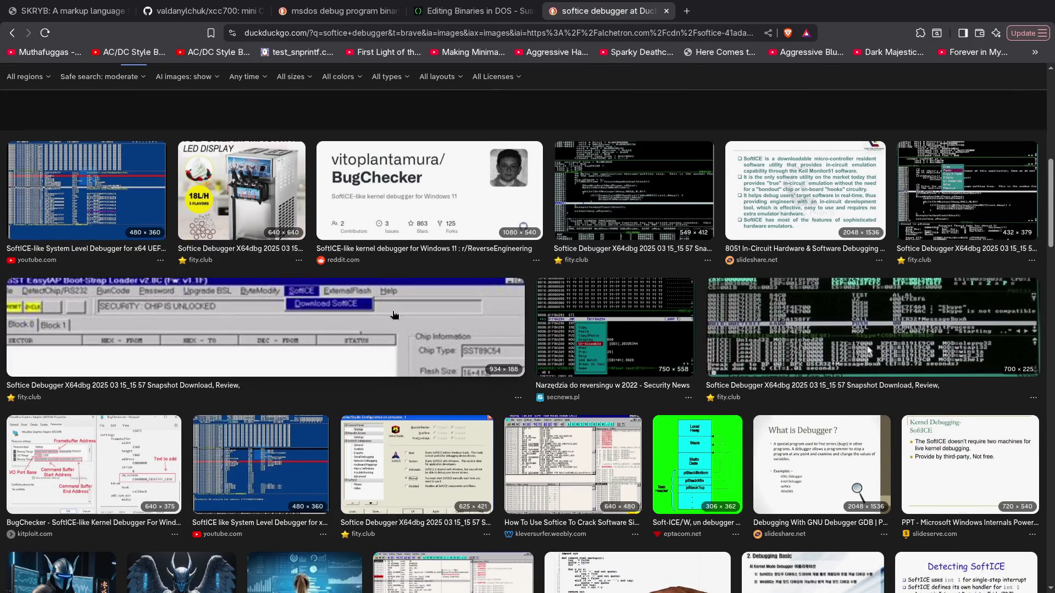
scroll(393, 315, down, 5)
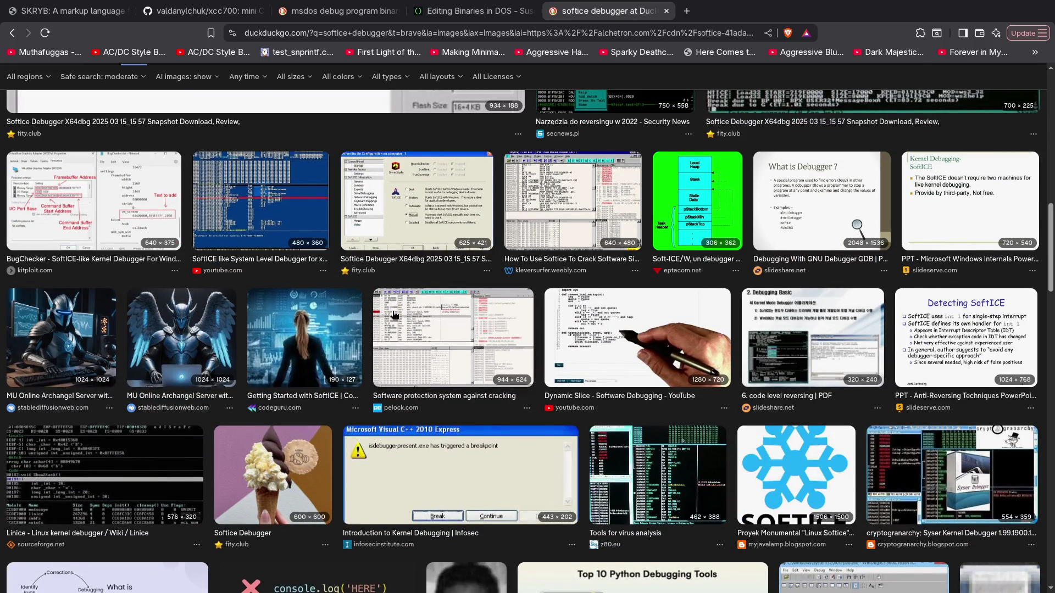
scroll(393, 315, down, 5)
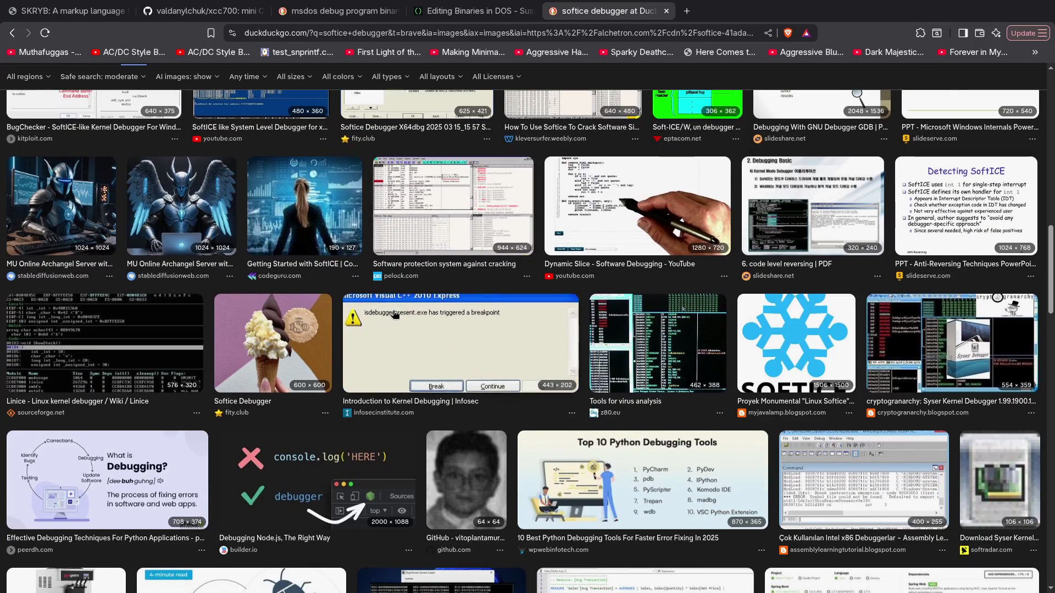
scroll(394, 315, down, 4)
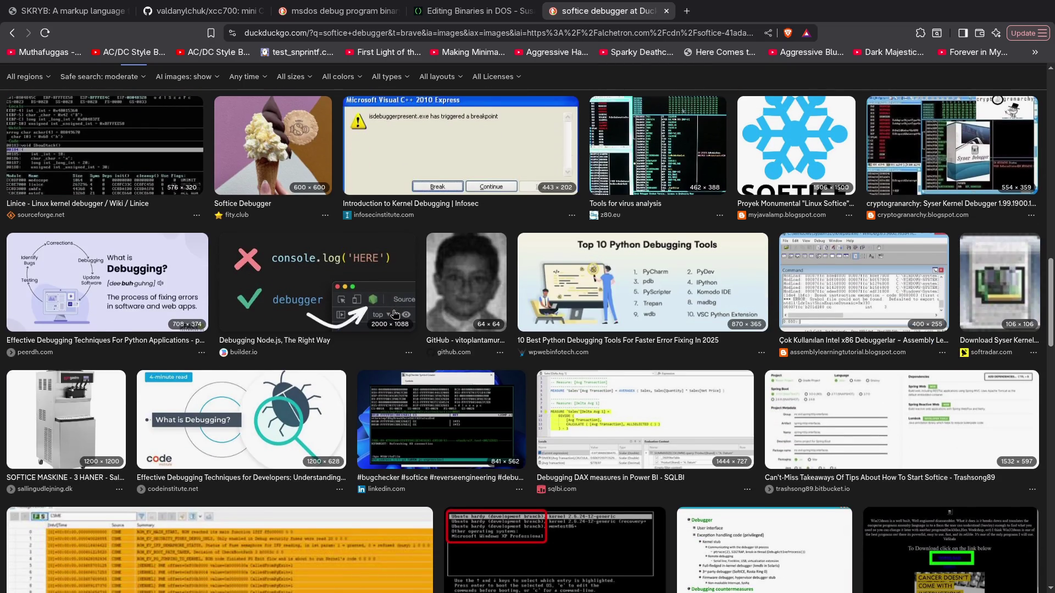
scroll(394, 314, down, 4)
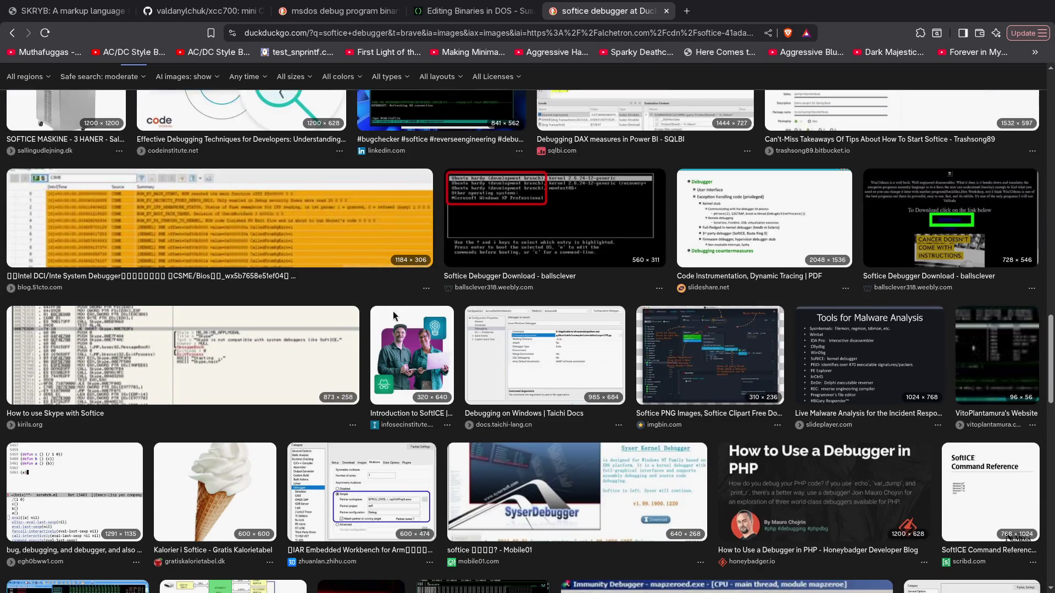
scroll(394, 314, up, 3)
scroll(393, 314, up, 3)
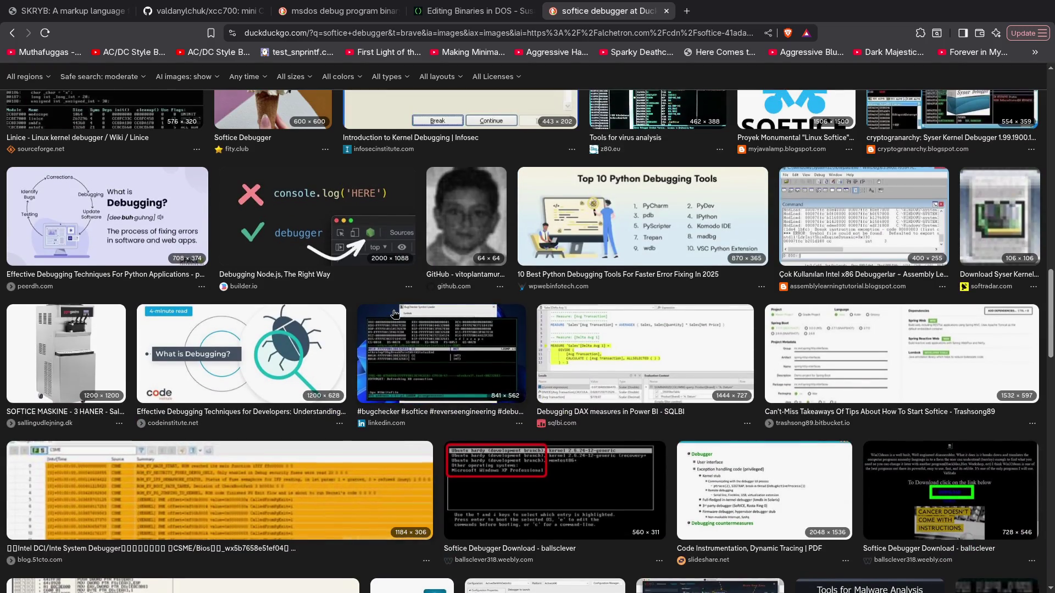
key(ctrl+t)
text(mandrake)
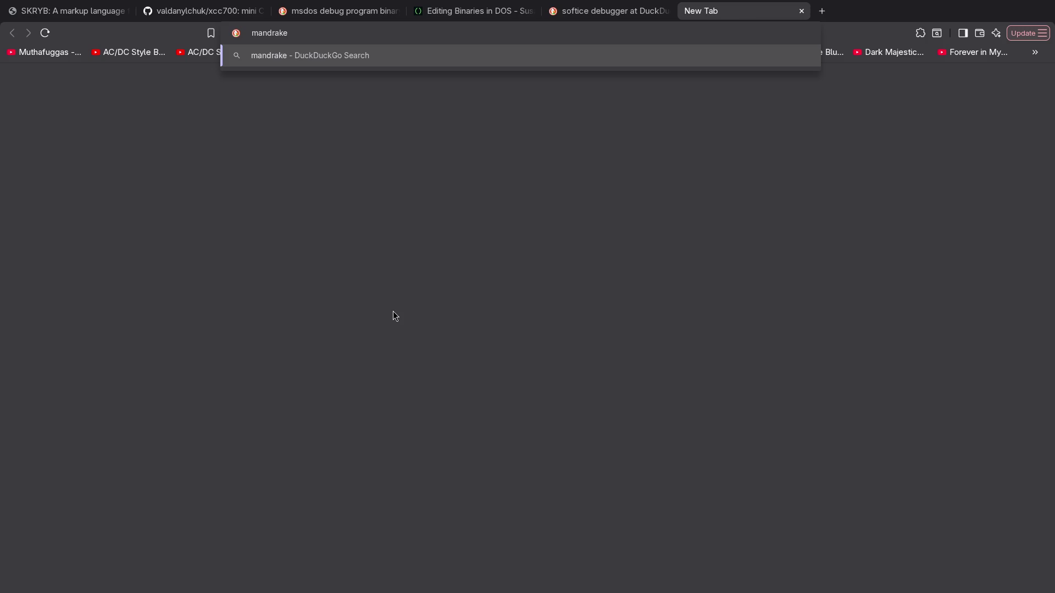
Search 'mandrake', refine it to 'mandrake linux' images, and preview the Installing Linux Mandrake 7.0 image
key(Return)
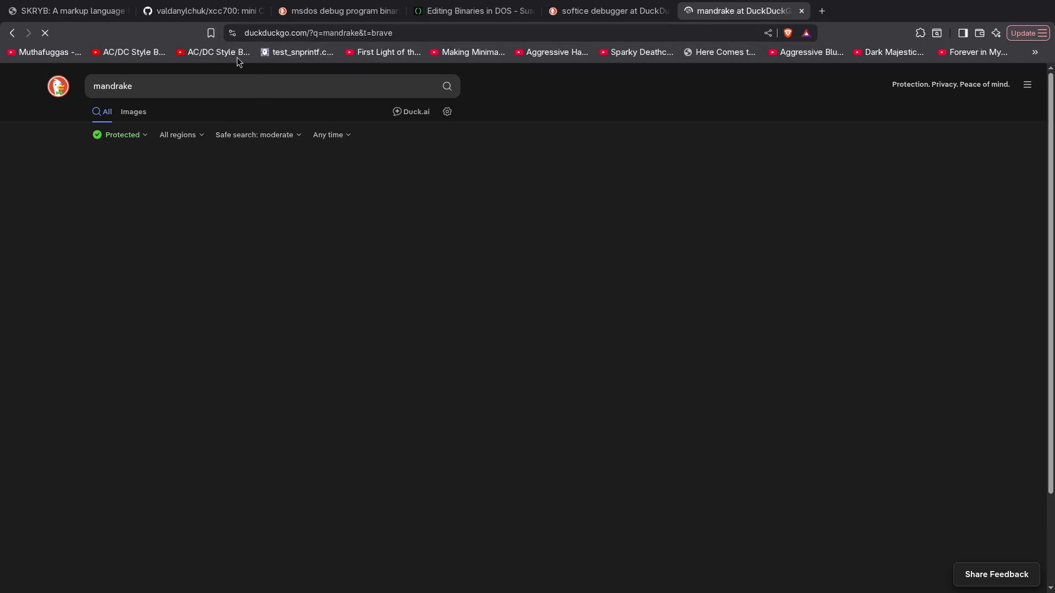
click(195, 90)
text(linux)
key(Return)
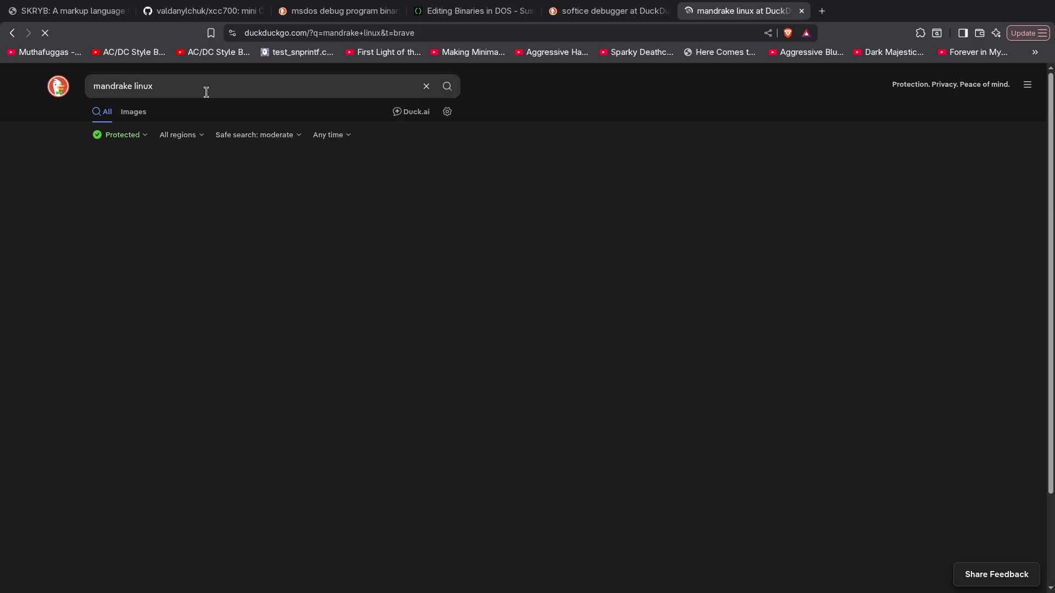
click(138, 117)
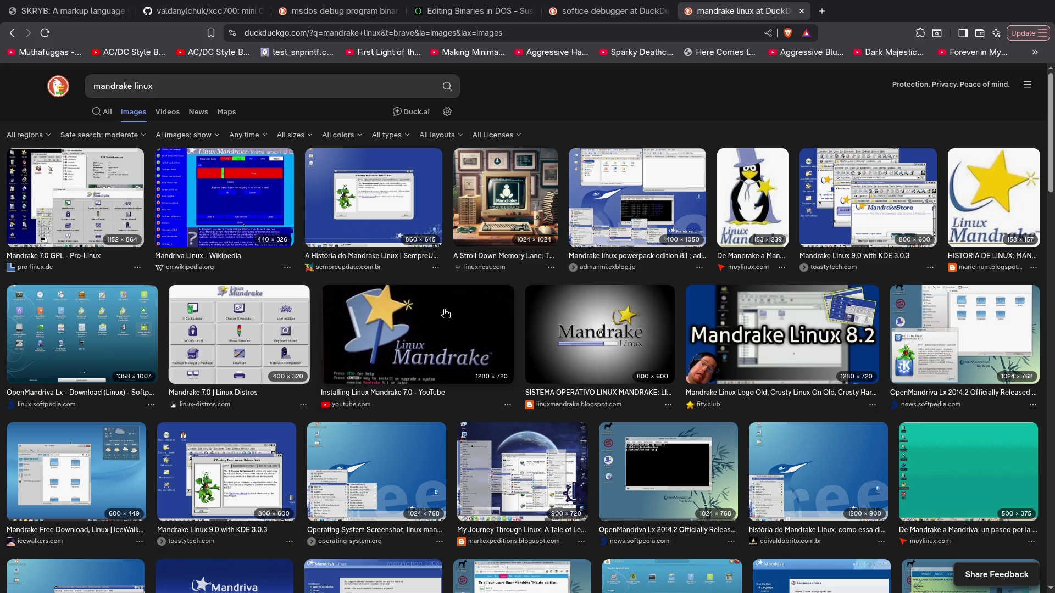
click(438, 330)
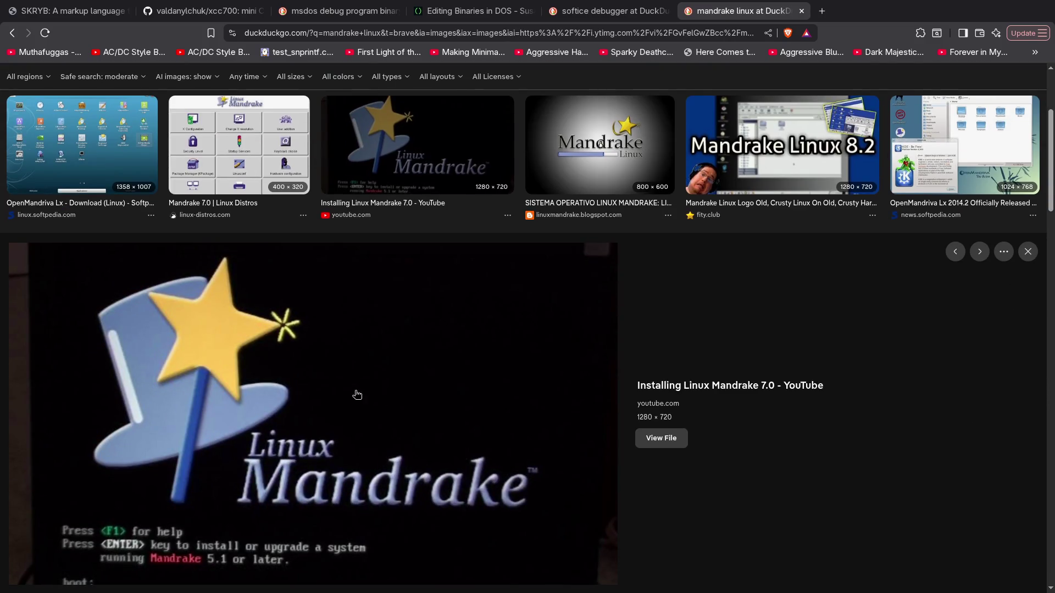
Preview the Mandrake Linux 9.0 with KDE 3.0.3 image, then return to the softice debugger results tab
scroll(465, 336, up, 1)
scroll(464, 336, up, 3)
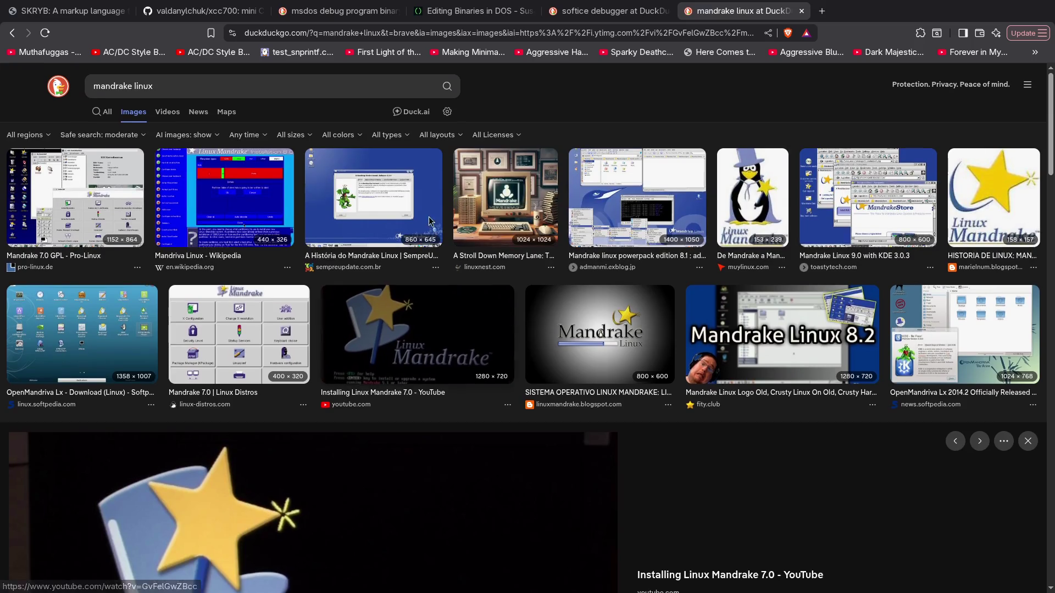
click(878, 199)
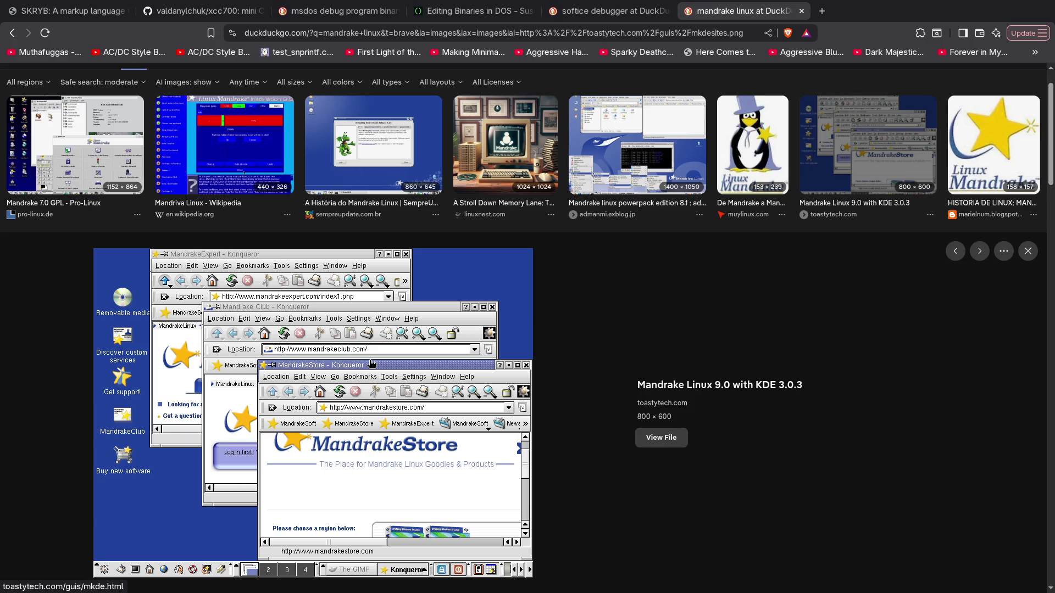
scroll(370, 364, up, 2)
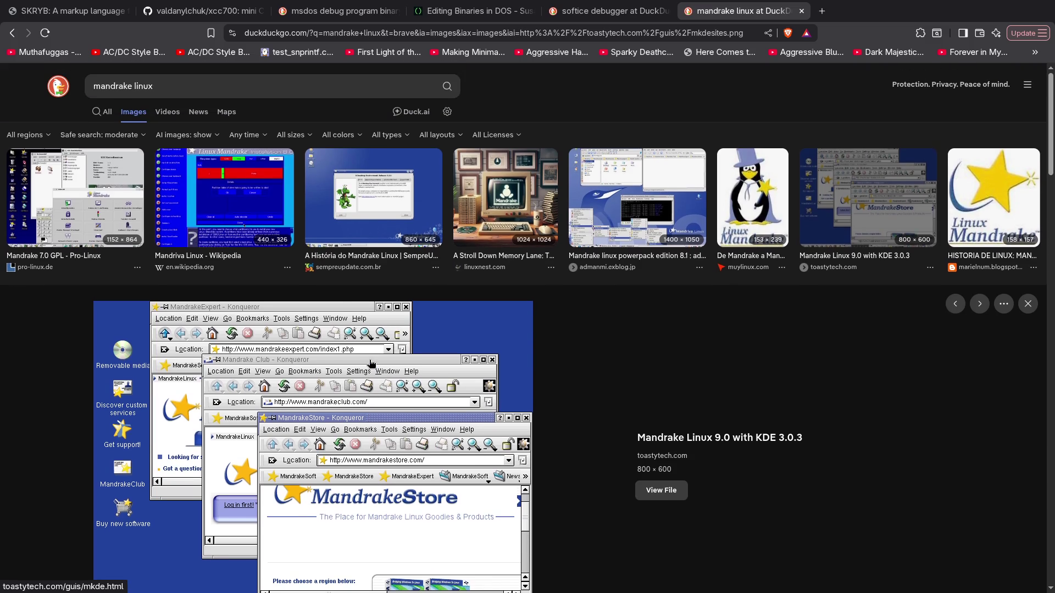
scroll(368, 341, down, 7)
scroll(368, 333, up, 5)
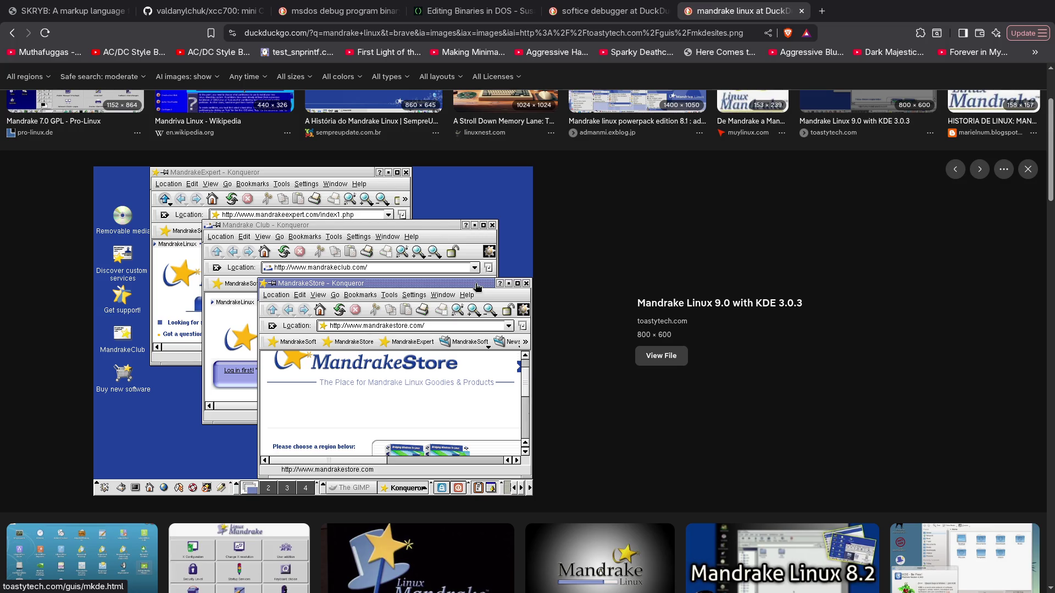
scroll(539, 273, down, 10)
scroll(538, 273, down, 8)
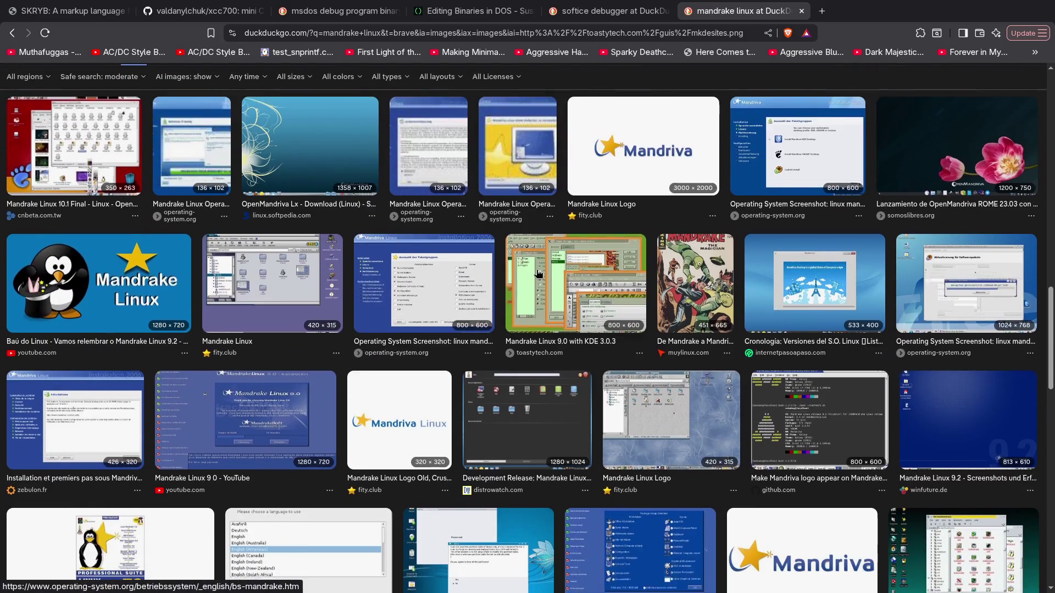
scroll(359, 297, down, 5)
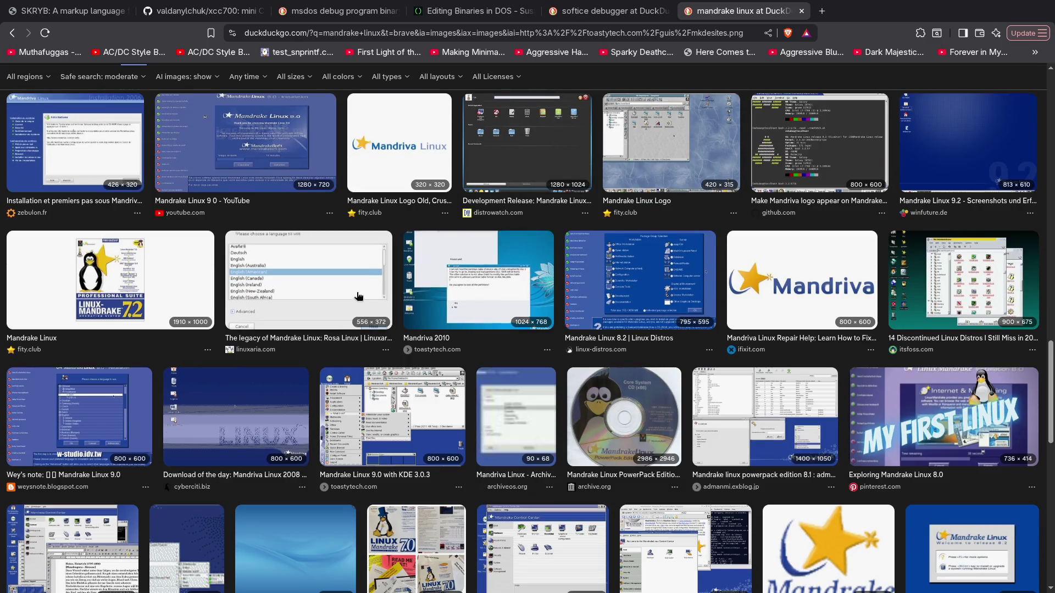
scroll(296, 280, up, 10)
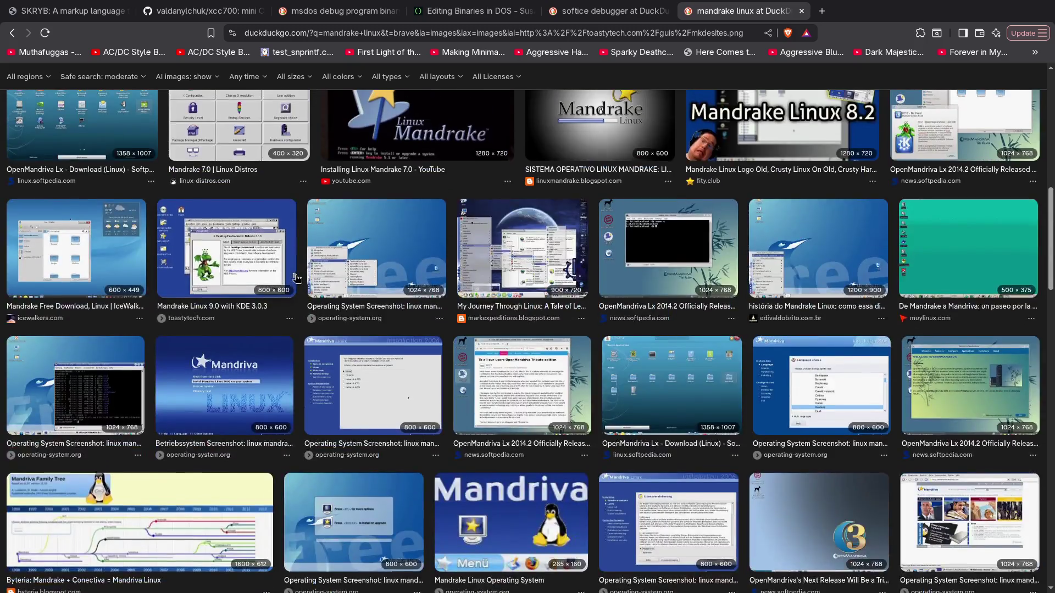
click(296, 278)
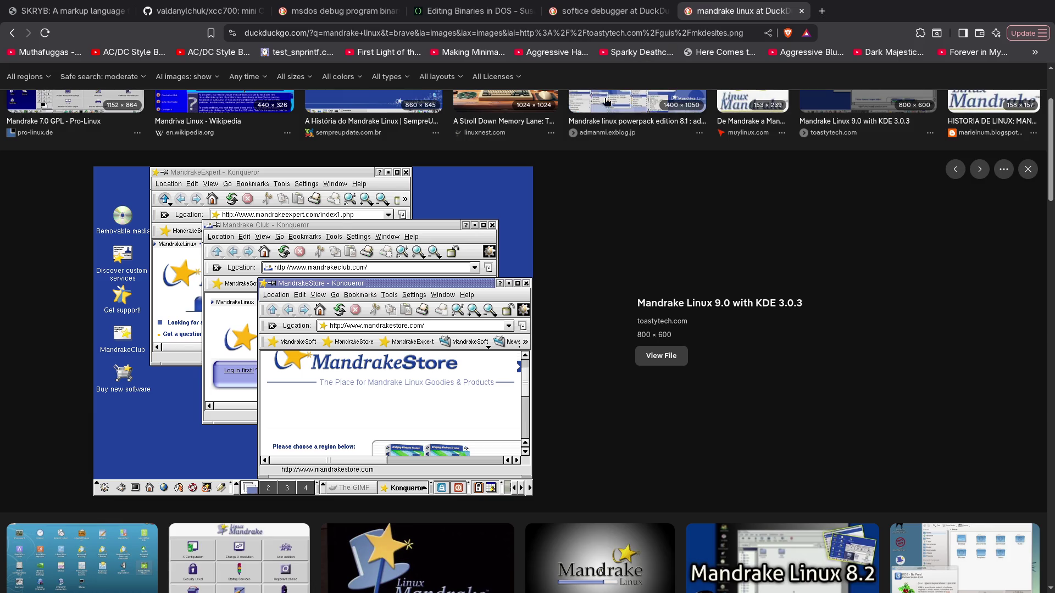
click(592, 15)
Preview several SoftICE images, including Soft-ICE/W, and end on SoftICE Debugger v4.05
scroll(449, 210, up, 8)
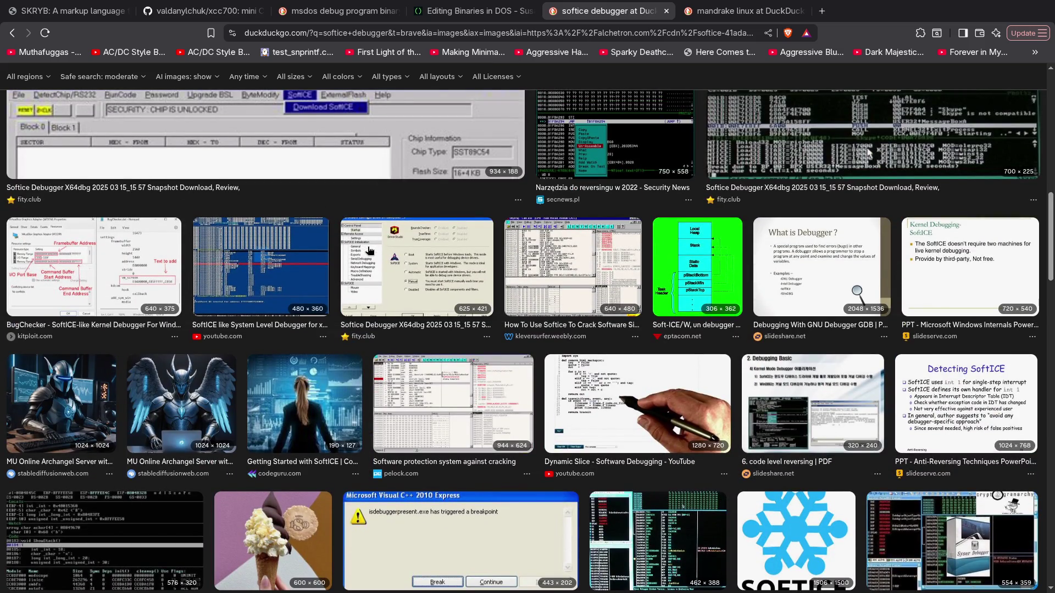
click(270, 258)
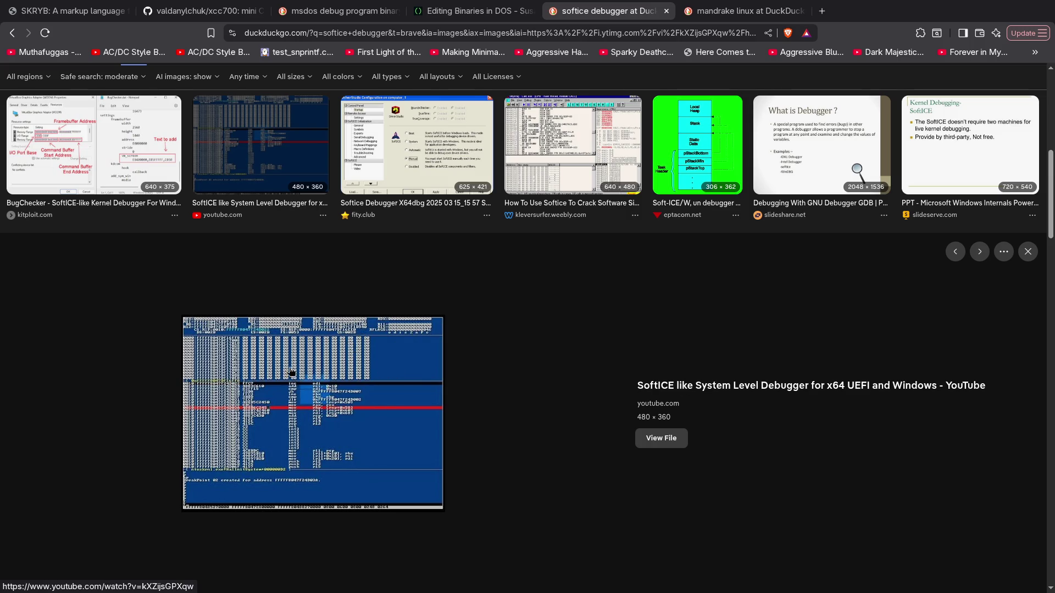
scroll(330, 387, up, 5)
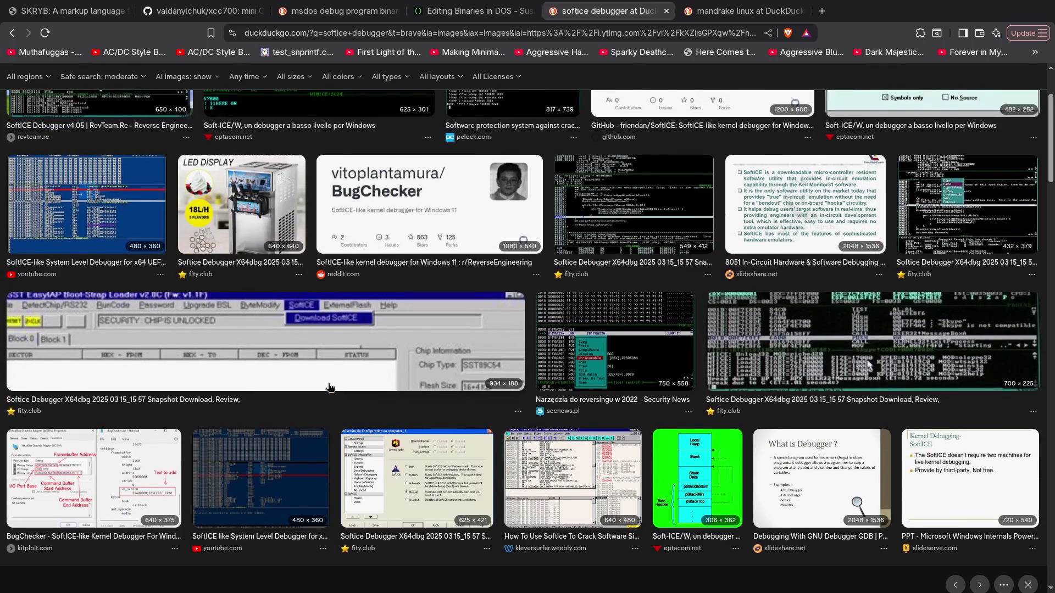
scroll(329, 388, up, 3)
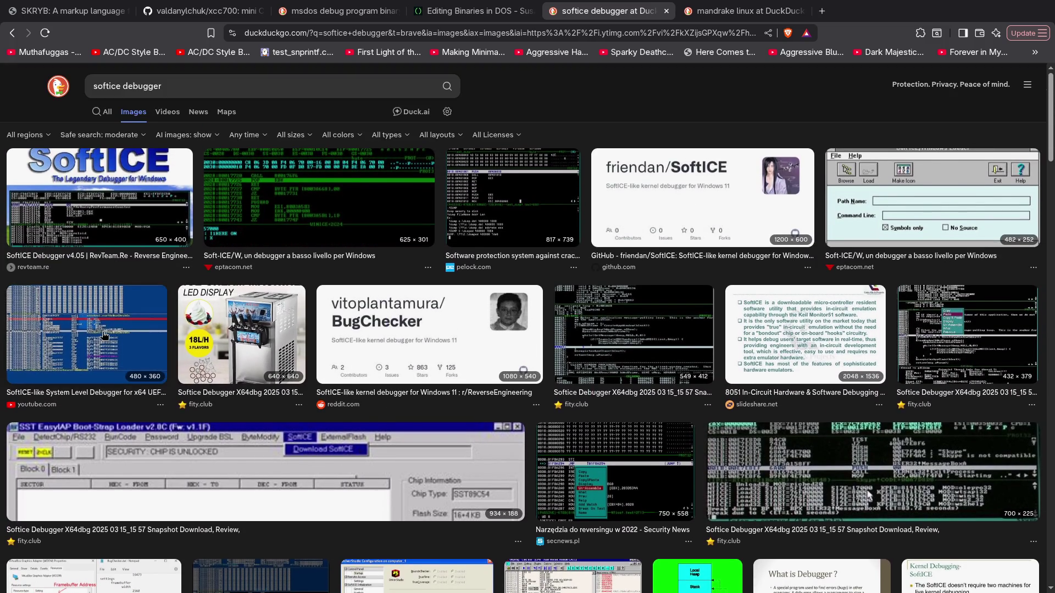
click(103, 334)
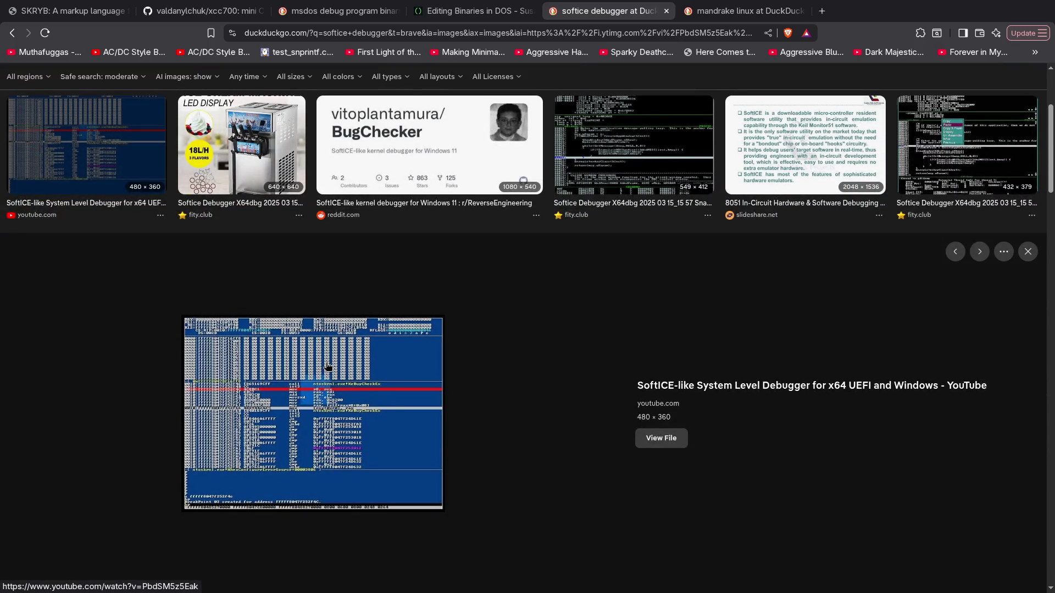
scroll(327, 367, up, 3)
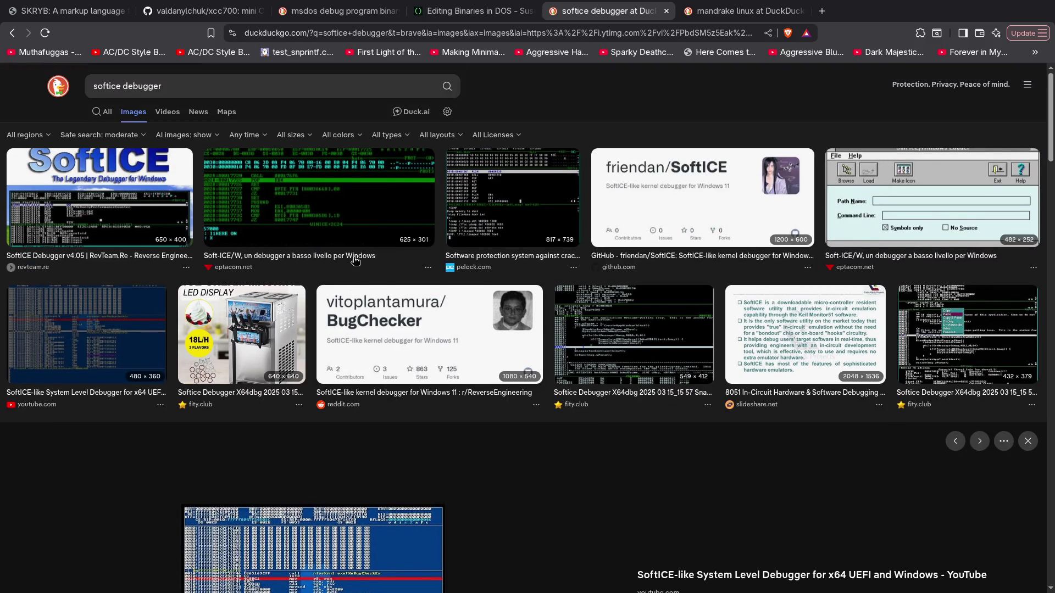
click(368, 182)
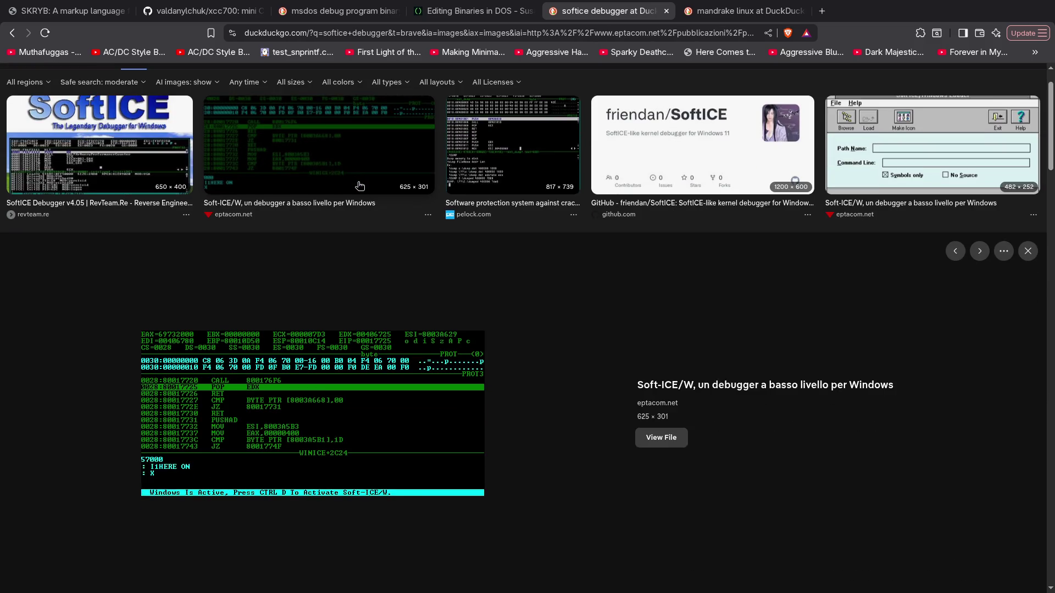
scroll(309, 313, up, 1)
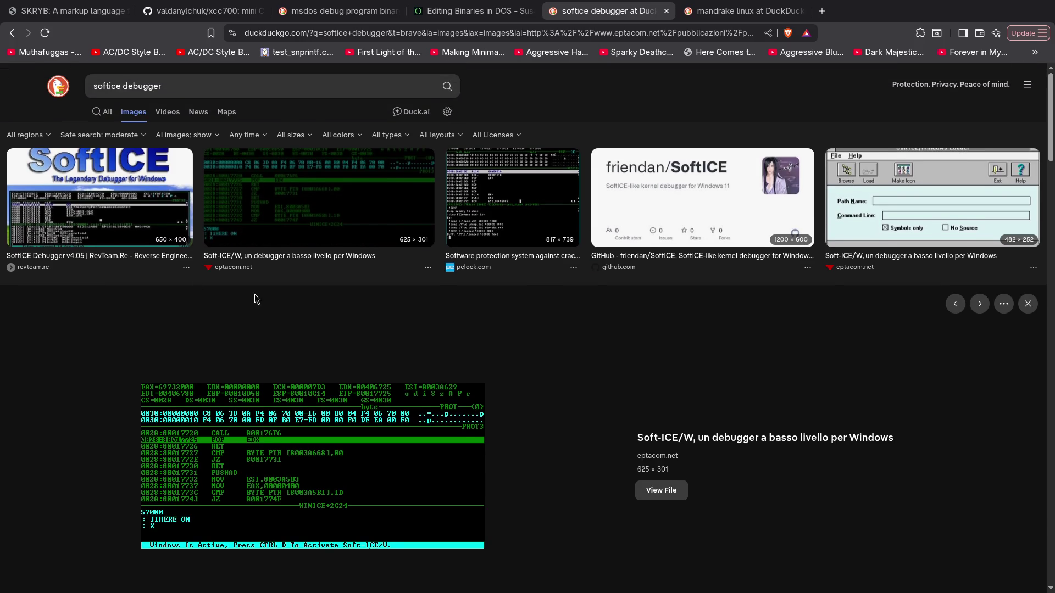
click(99, 184)
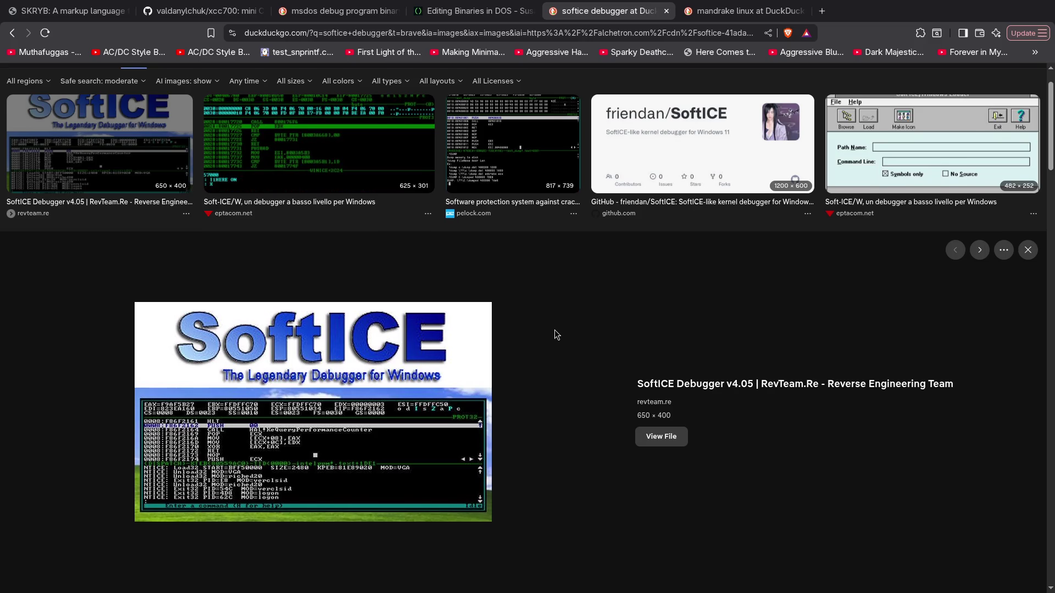
scroll(554, 330, up, 1)
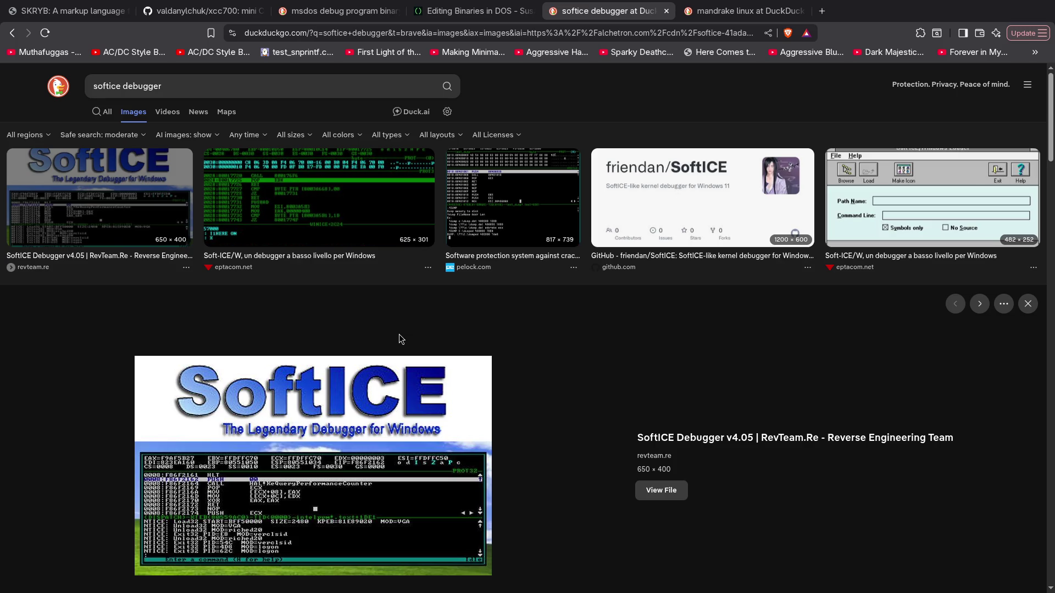
Close the current tab and search DuckDuckGo for 'tomewarp operating system'
key(ctrl+w)
key(ctrl+w)
key(ctrl+w)
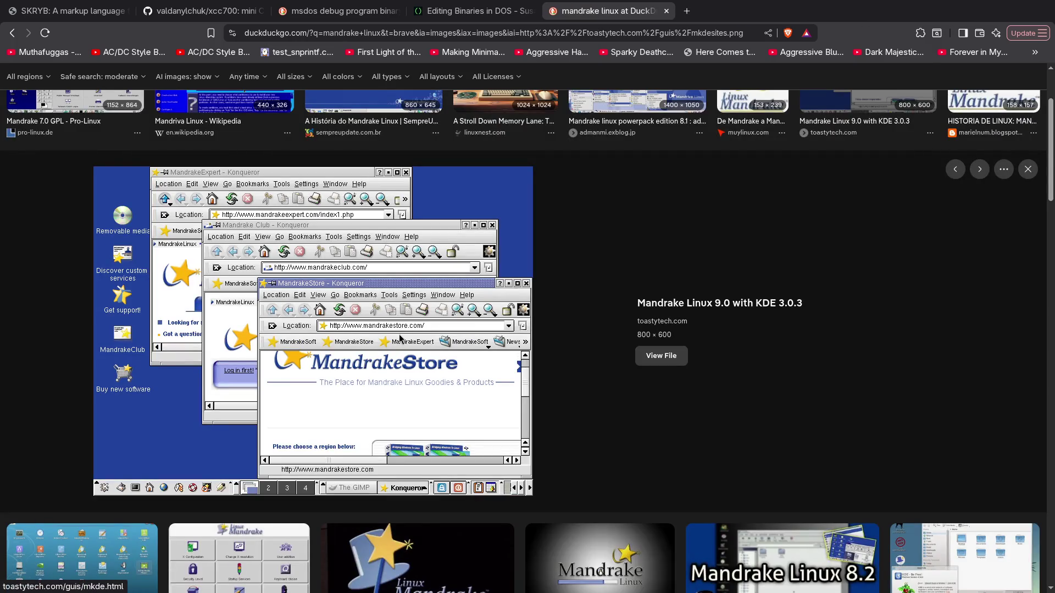
key(ctrl+l)
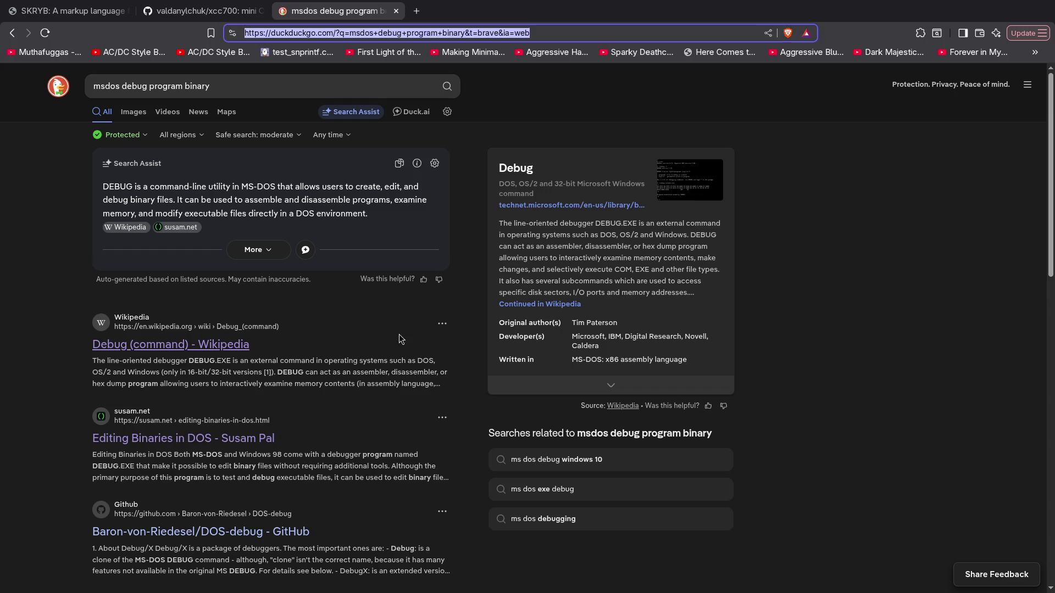
text(tomew)
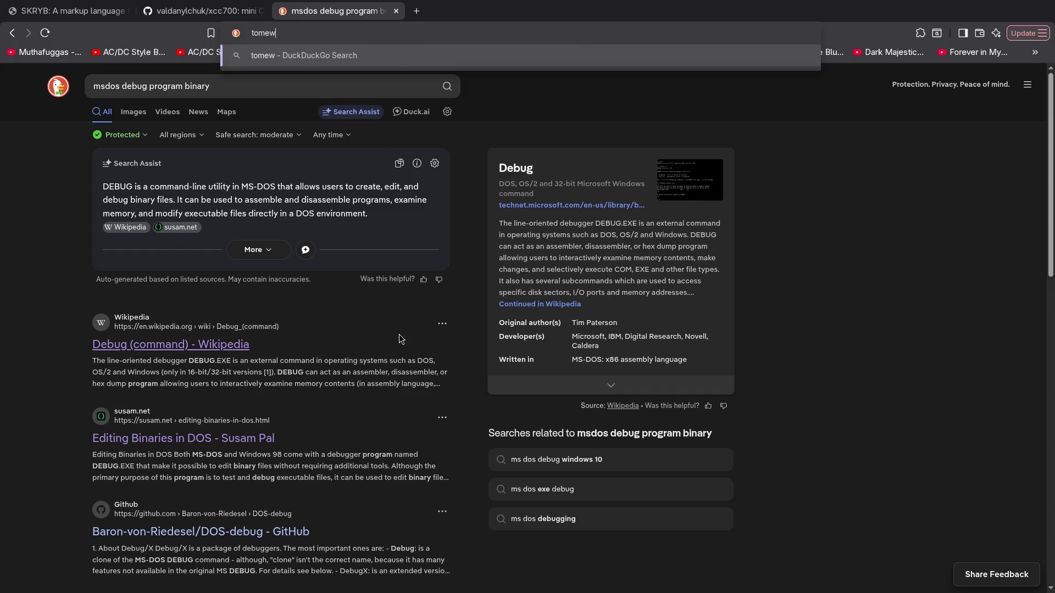
text(arp+ope)
text(rat)
text(ing+)
text(system)
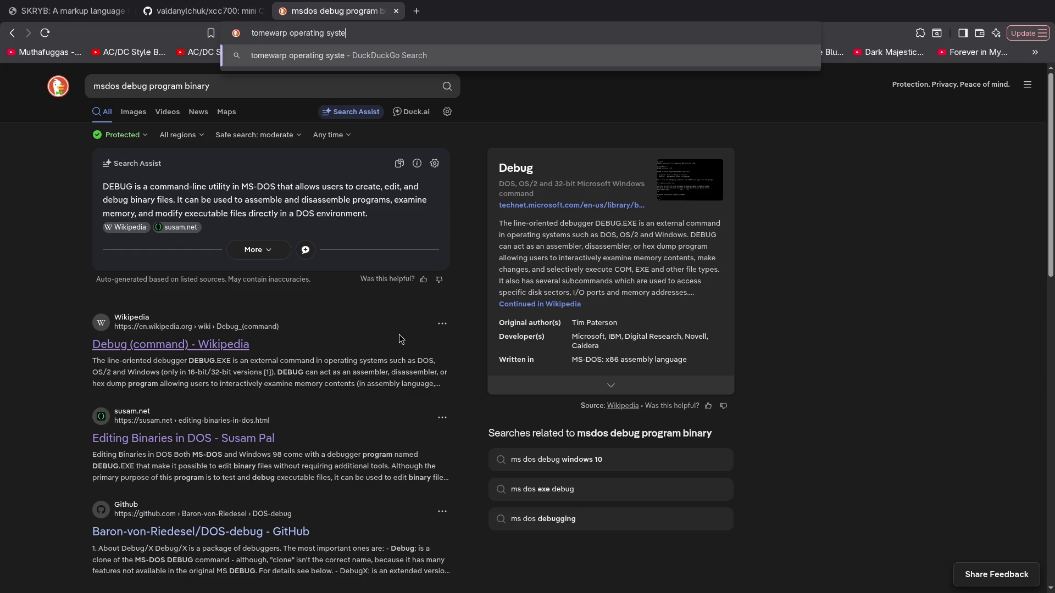
key(Return)
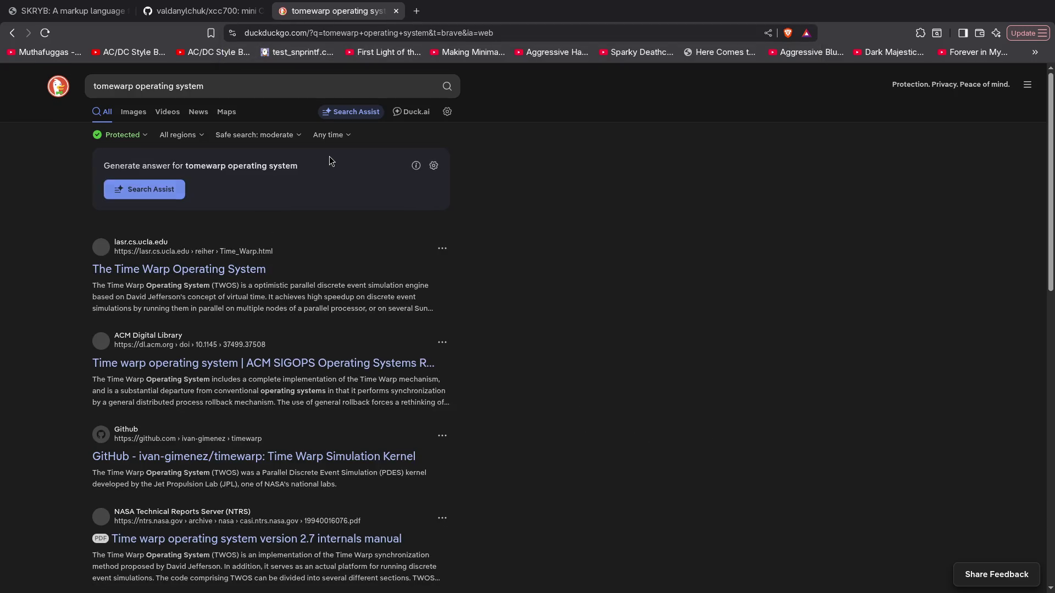
Correct the query to 'timewarp operating system' and open The Time Warp Operating System result in the background
click(102, 88)
key(BackSpace)
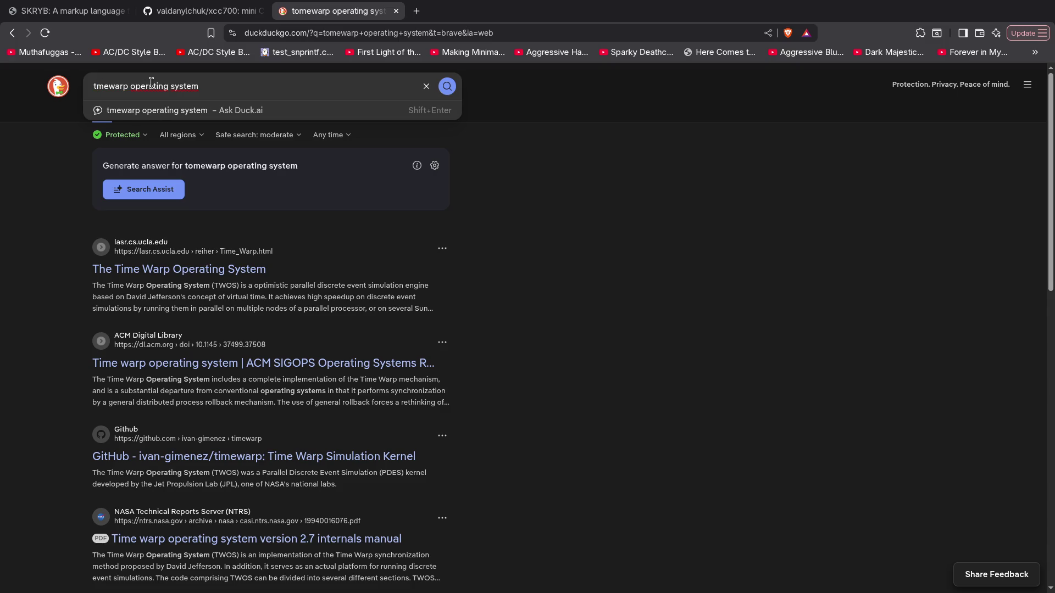
text(i)
key(Return)
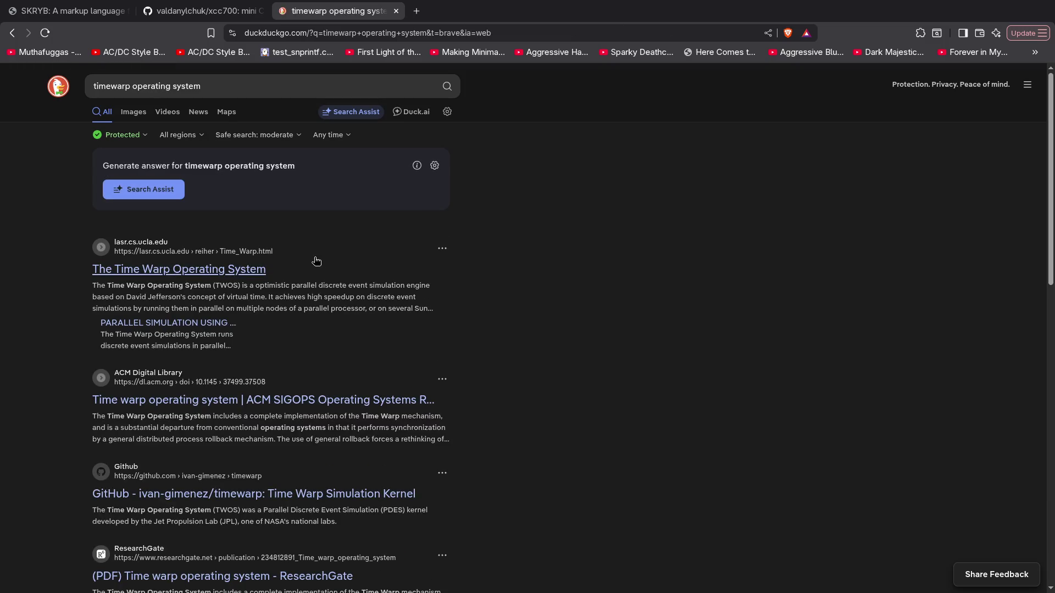
middle_click(187, 272)
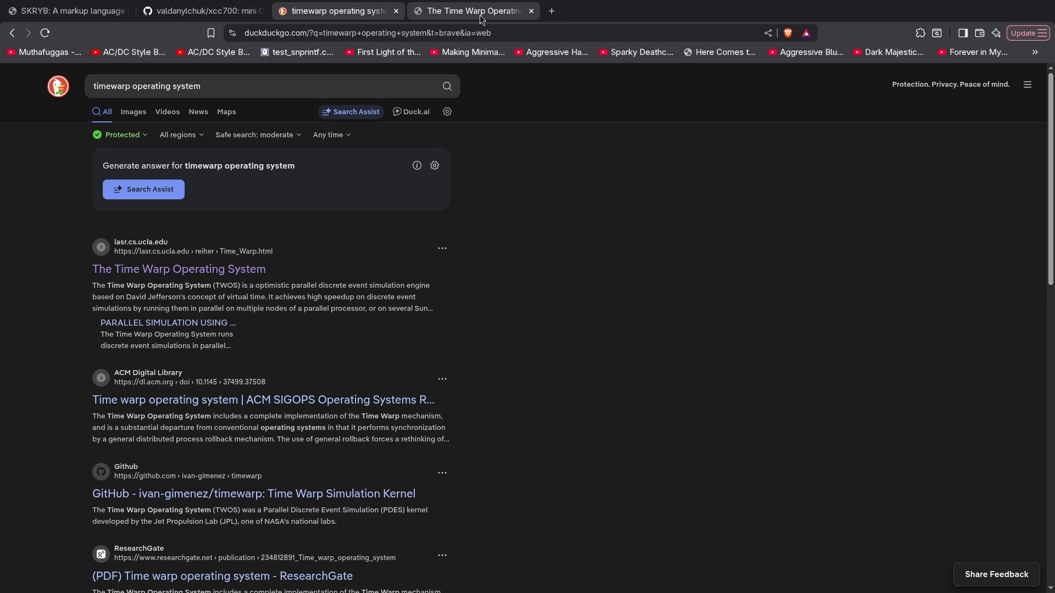
Switch to The Time Warp Operating System page and read it, briefly selecting the word 'rollback'
click(481, 15)
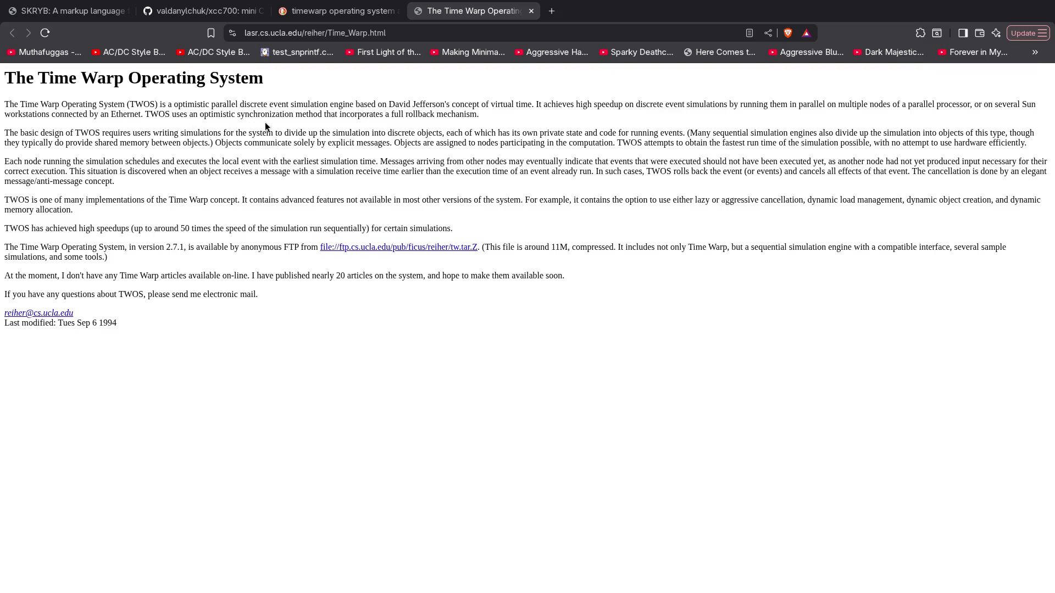
double_click(424, 114)
click(424, 114)
Search 'n-queens' on DuckDuckGo in a new tab and skim the results
key(ctrl+t)
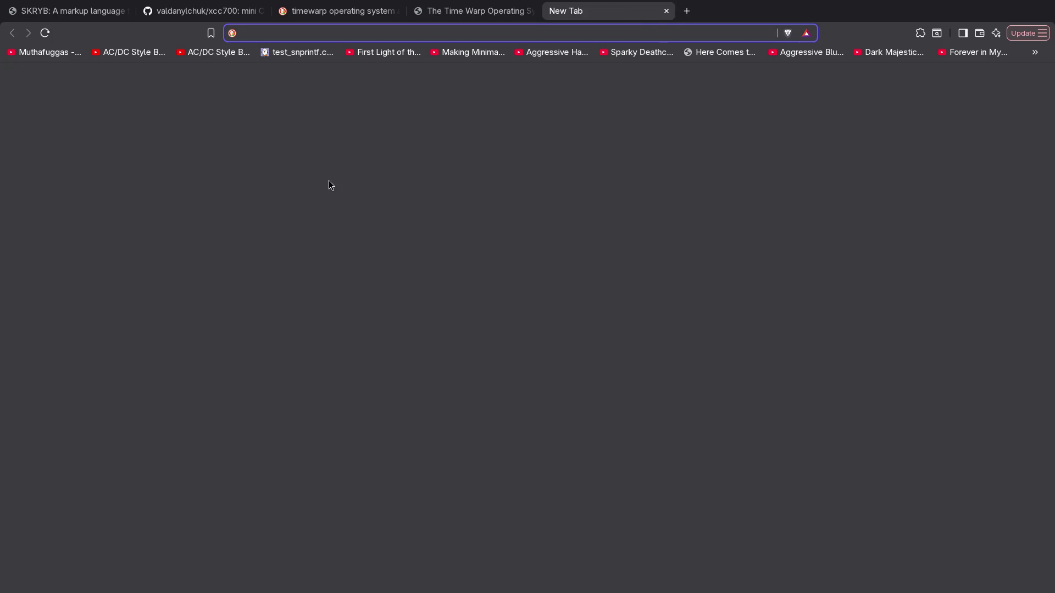
text(n-qu)
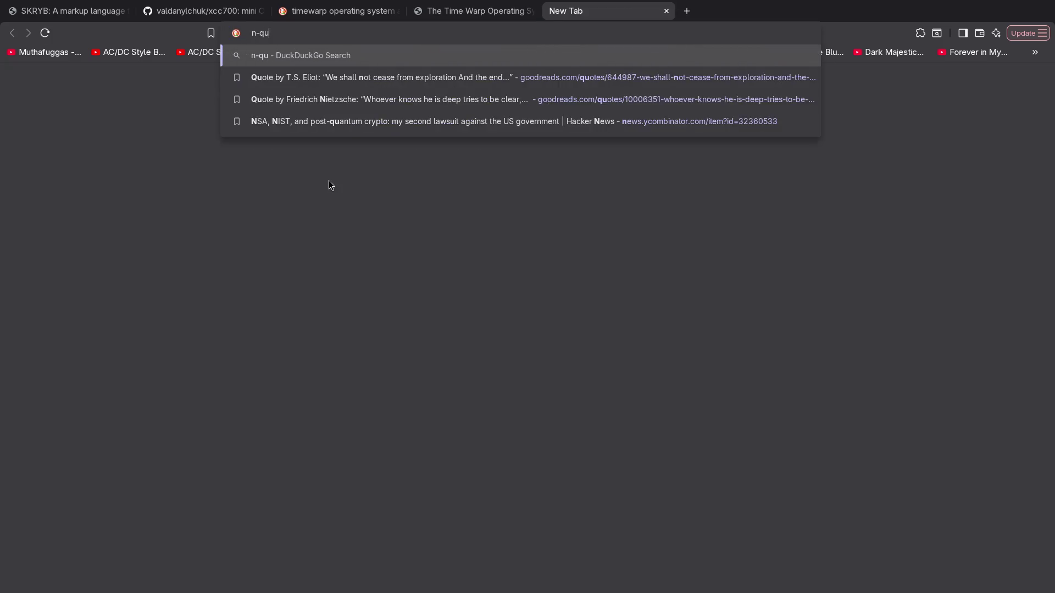
text(eens)
key(Return)
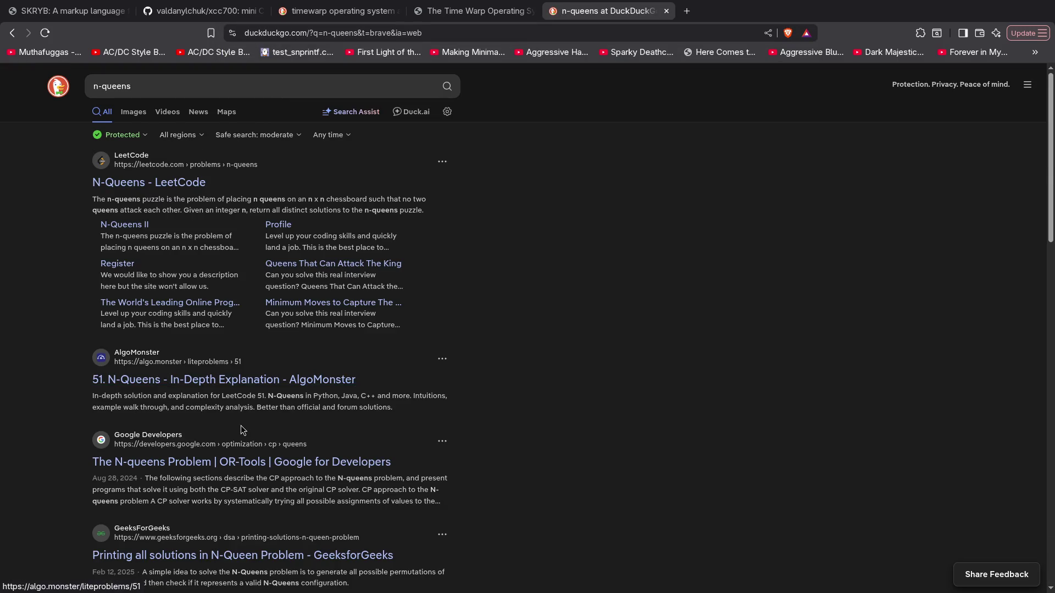
scroll(253, 380, down, 5)
scroll(247, 341, up, 3)
scroll(233, 276, down, 4)
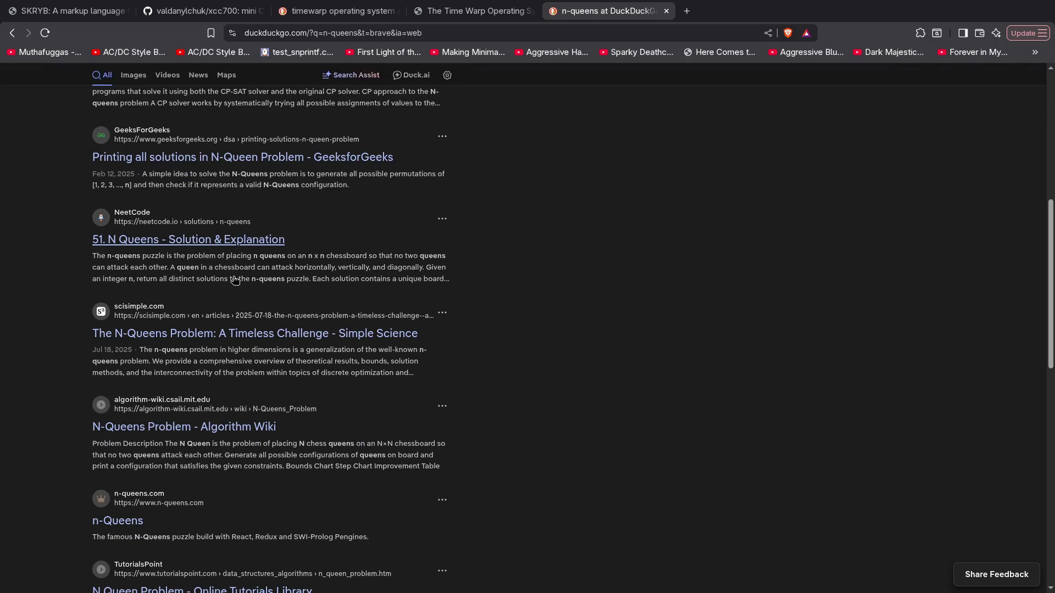
scroll(233, 276, down, 3)
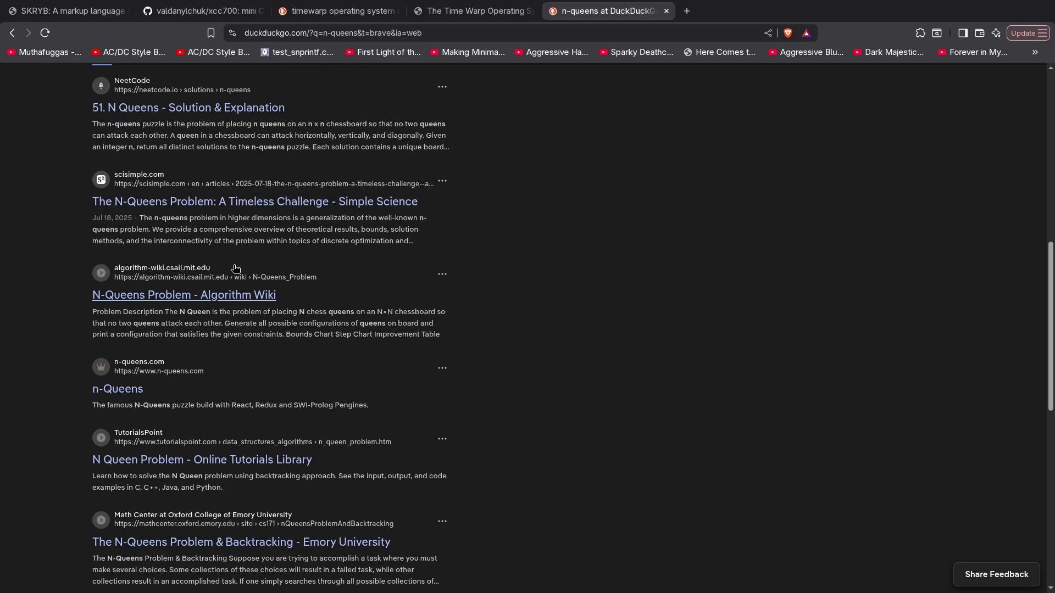
scroll(236, 265, up, 9)
scroll(236, 265, up, 1)
Append '!w' to the n-queens query to jump to Wikipedia's Eight queens puzzle article
click(206, 84)
text(!w)
key(Return)
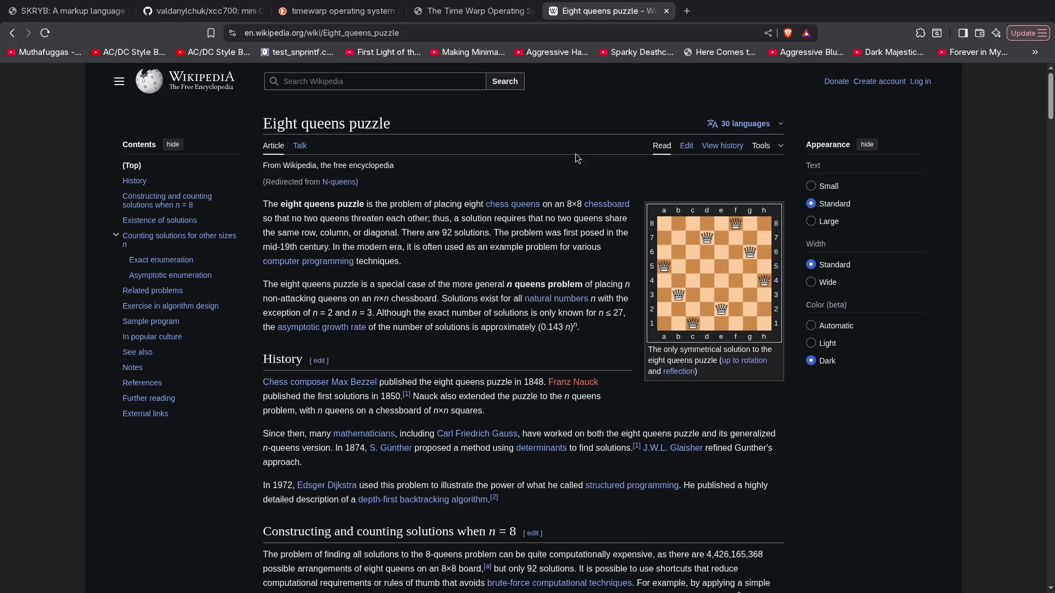
scroll(679, 237, down, 1)
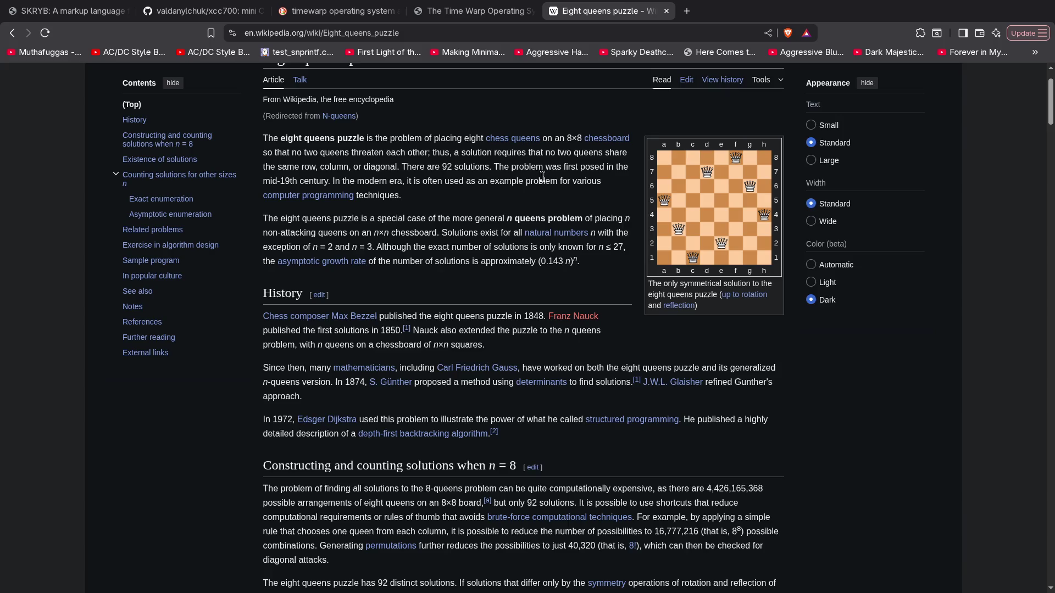
scroll(542, 176, down, 1)
scroll(536, 225, up, 2)
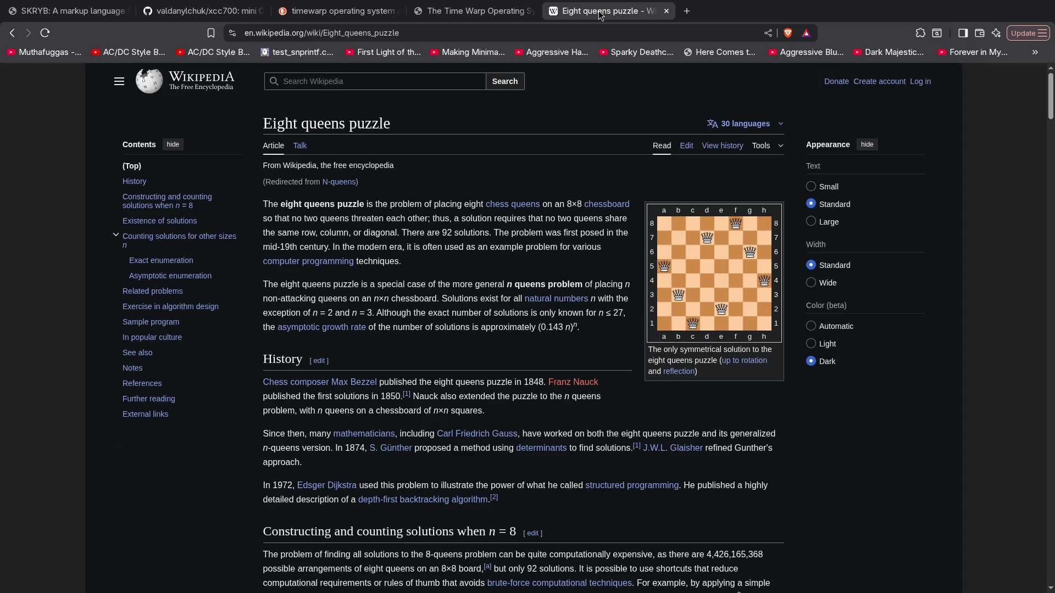
Close the Eight queens puzzle tab and tile Brave beside Emacs and the terminal
middle_click(580, 15)
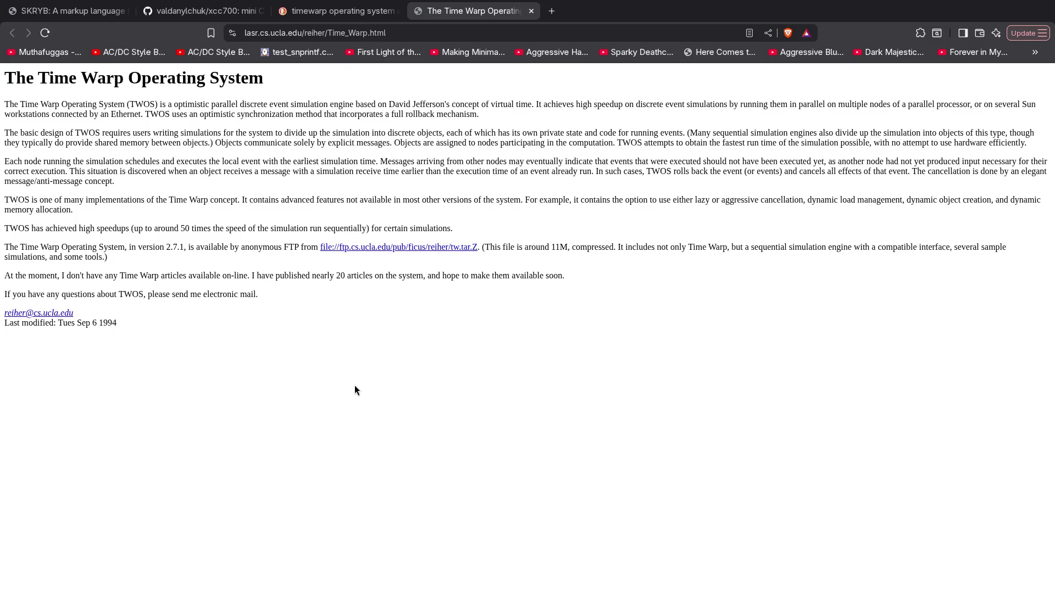
key(super+f)
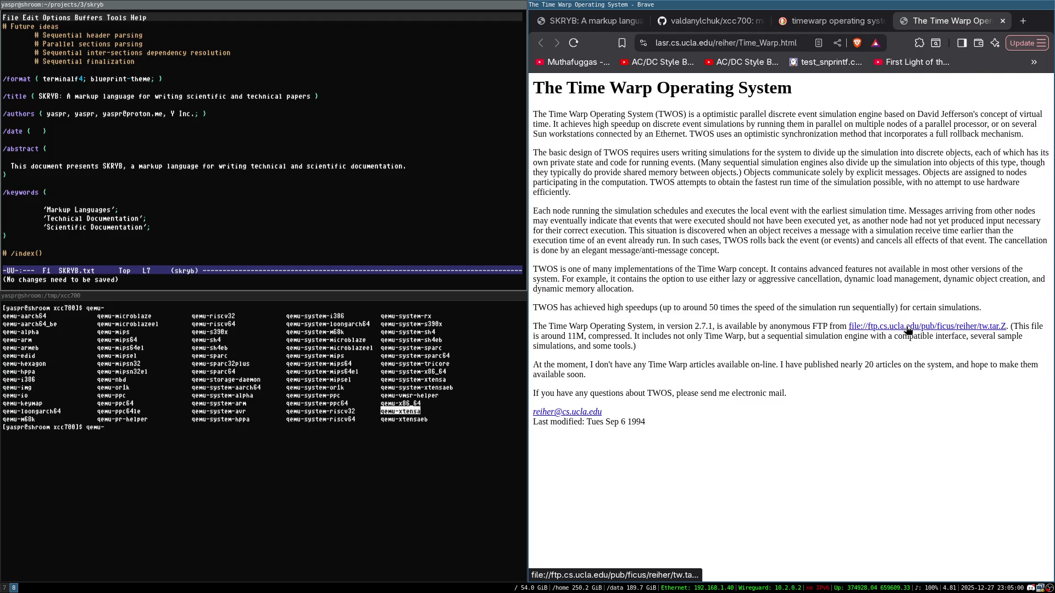
Return Brave to fullscreen and close The Time Warp Operating System tab
key(super+f)
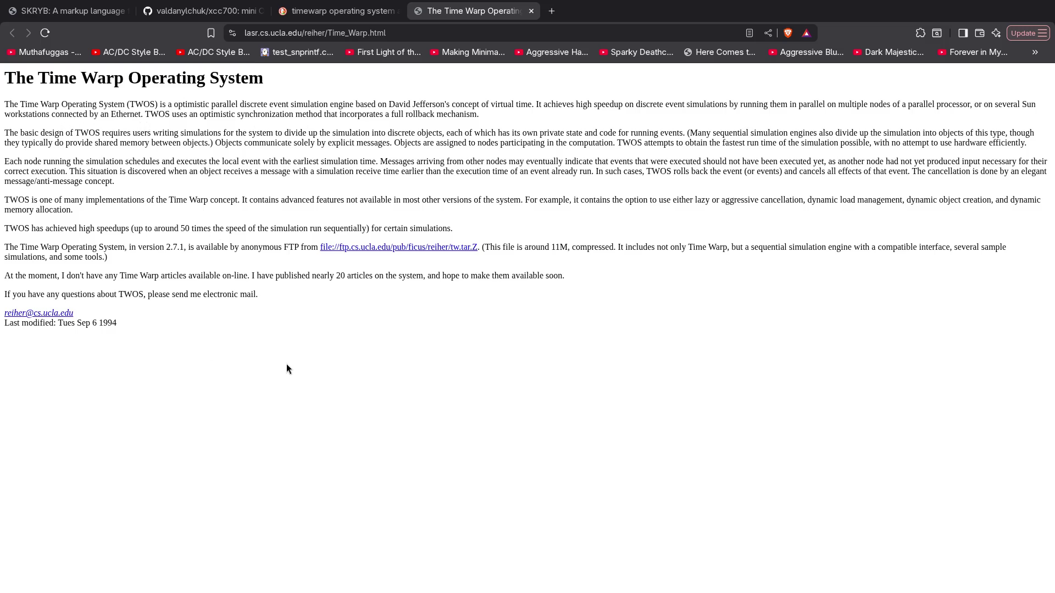
middle_click(475, 14)
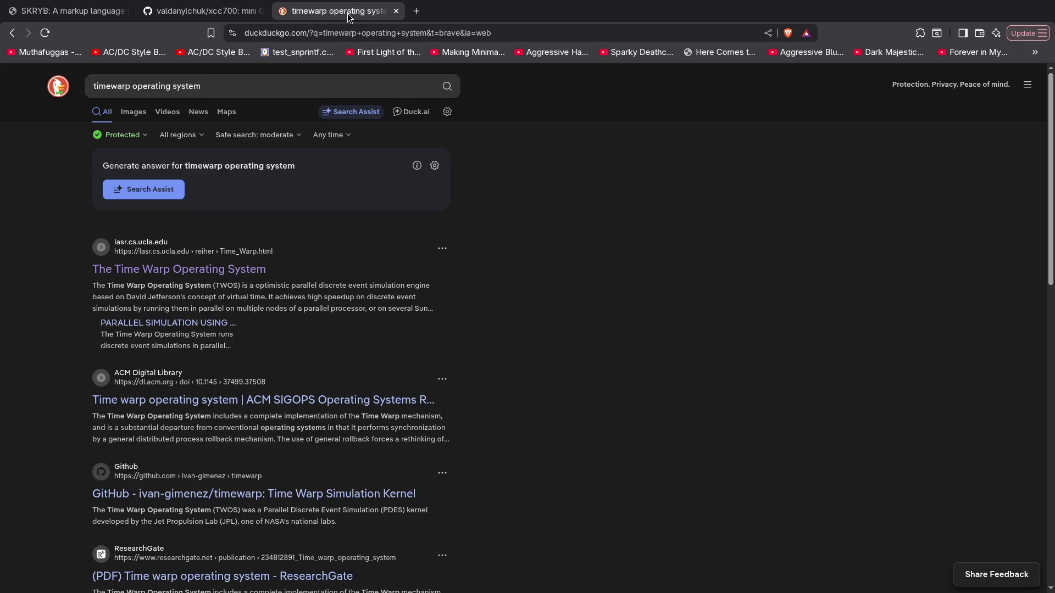
Close the timewarp search tab, dismiss the xcc700 clone options, and switch to workspace 7 with test.yin
middle_click(349, 11)
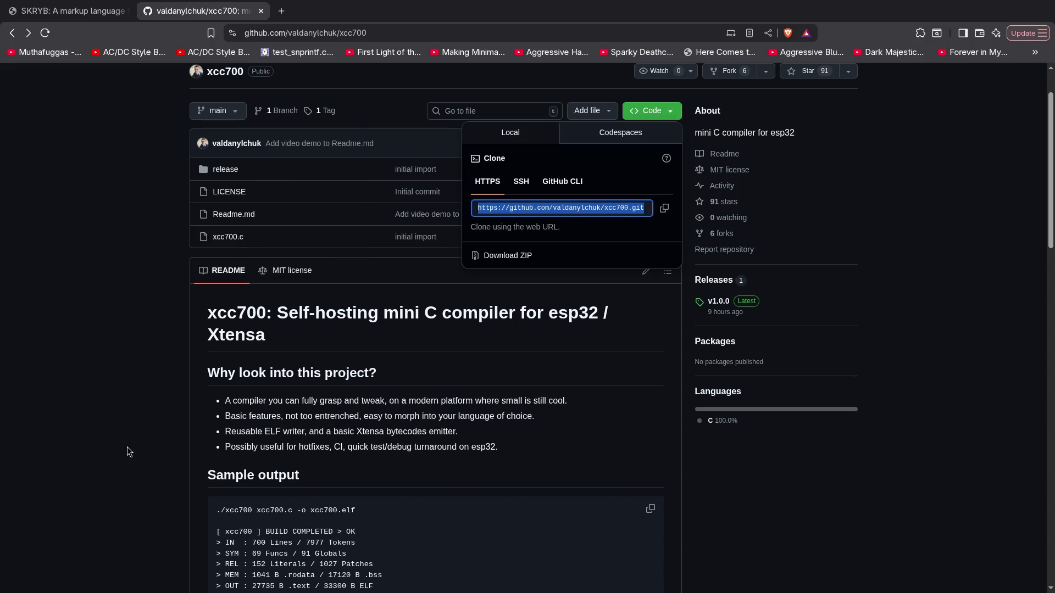
key(super+f)
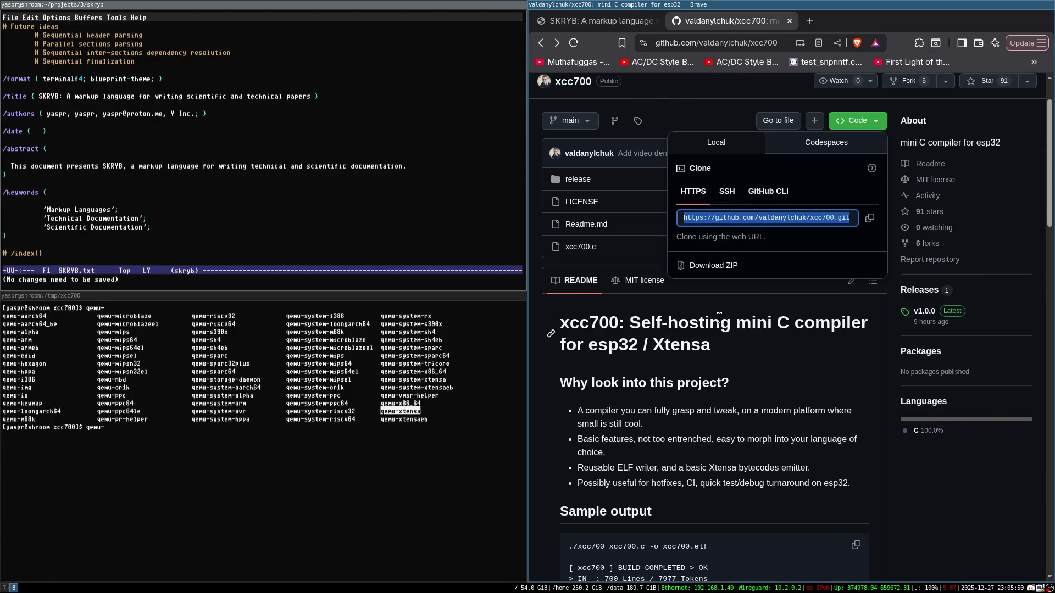
click(690, 107)
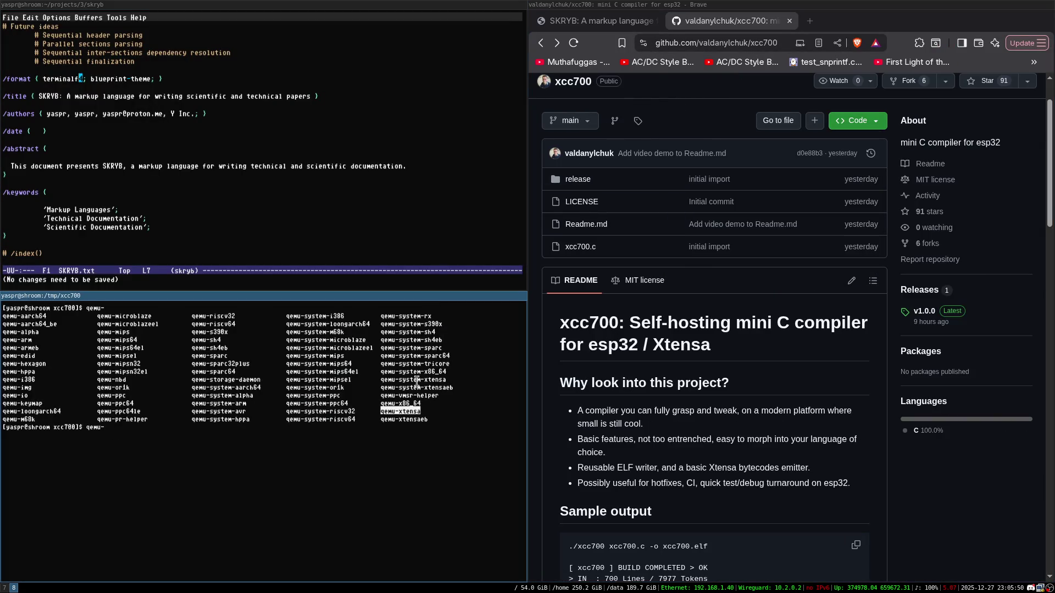
click(363, 490)
key(super+7)
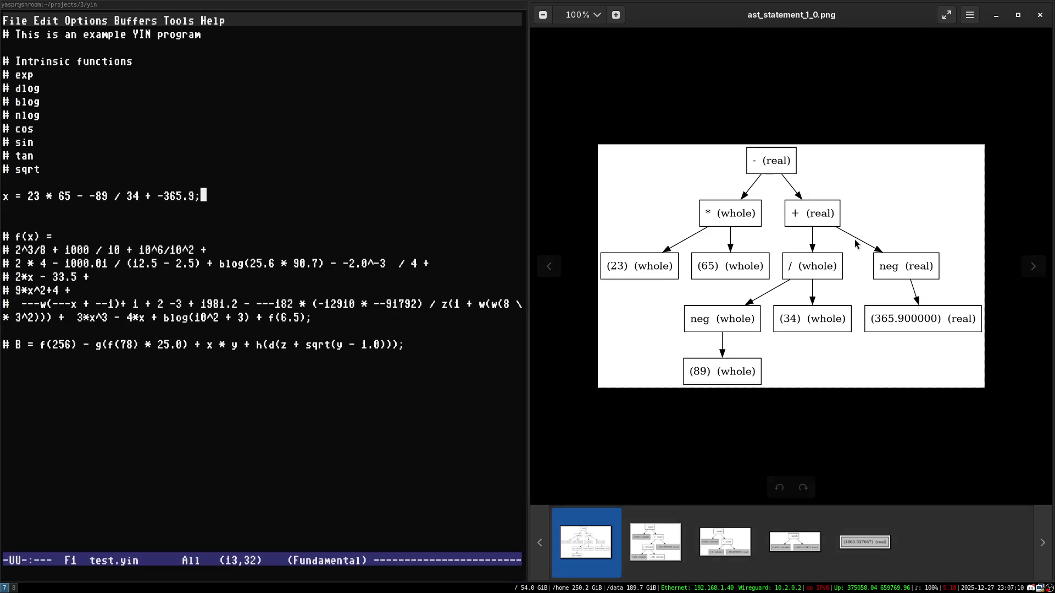
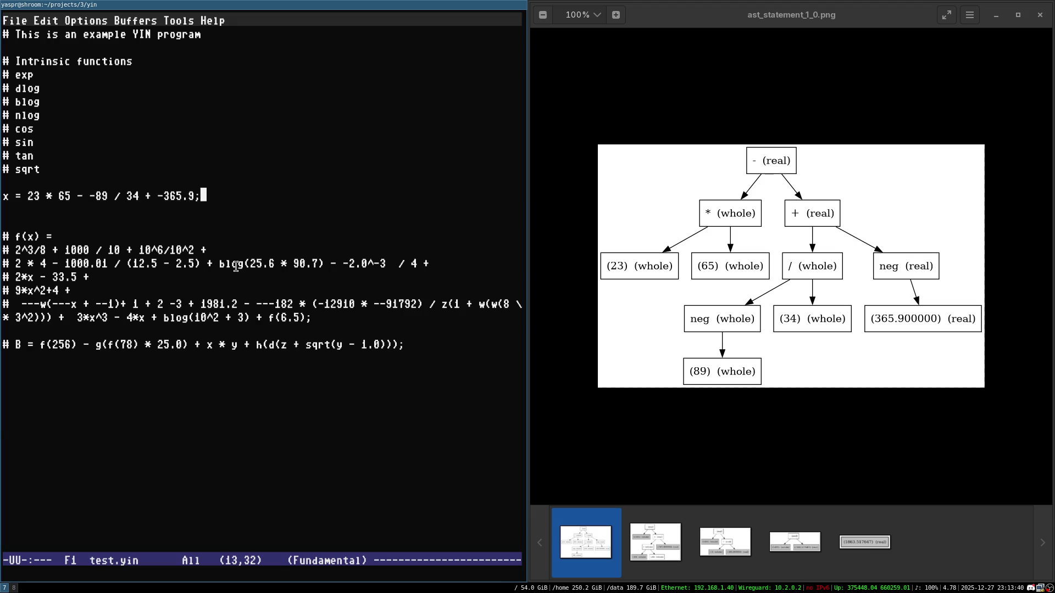
On workspace 8, search 'de0 nano' in a new Brave tab and make the browser fullscreen
key(super+8)
key(super+Right)
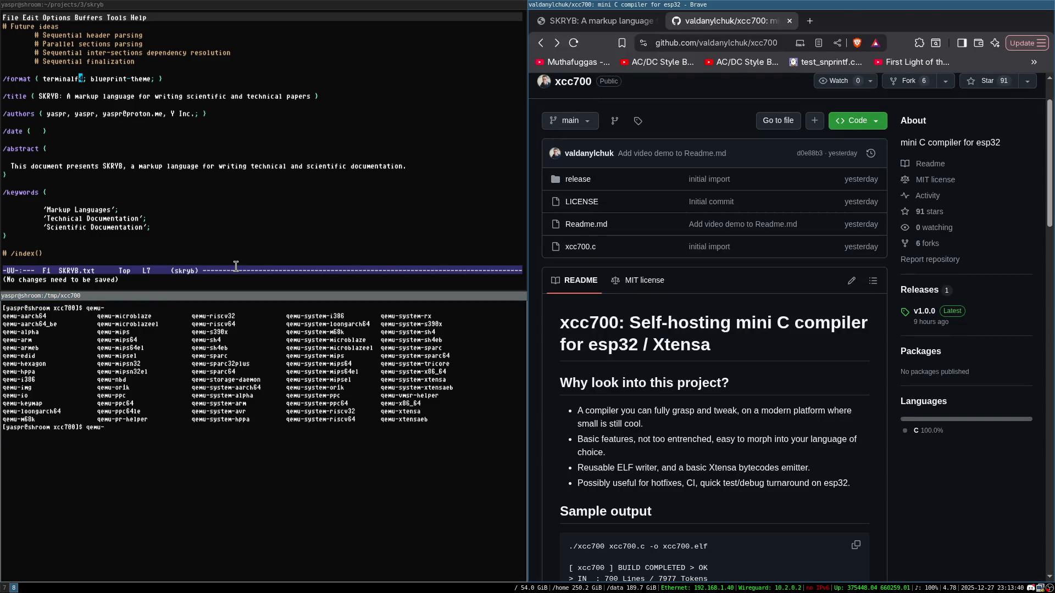
key(ctrl+t)
text(de0 nano)
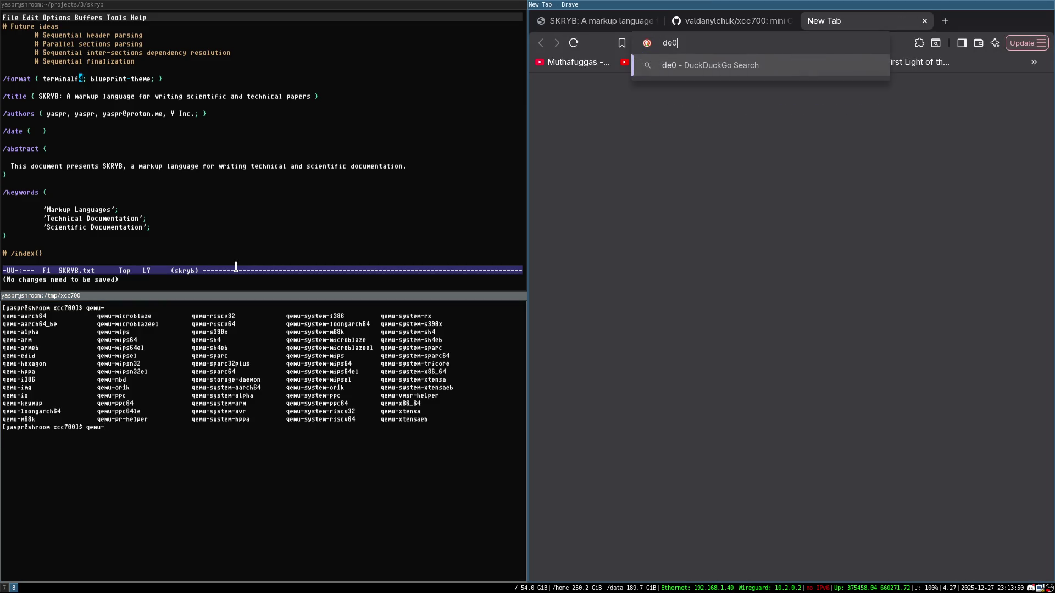
key(Return)
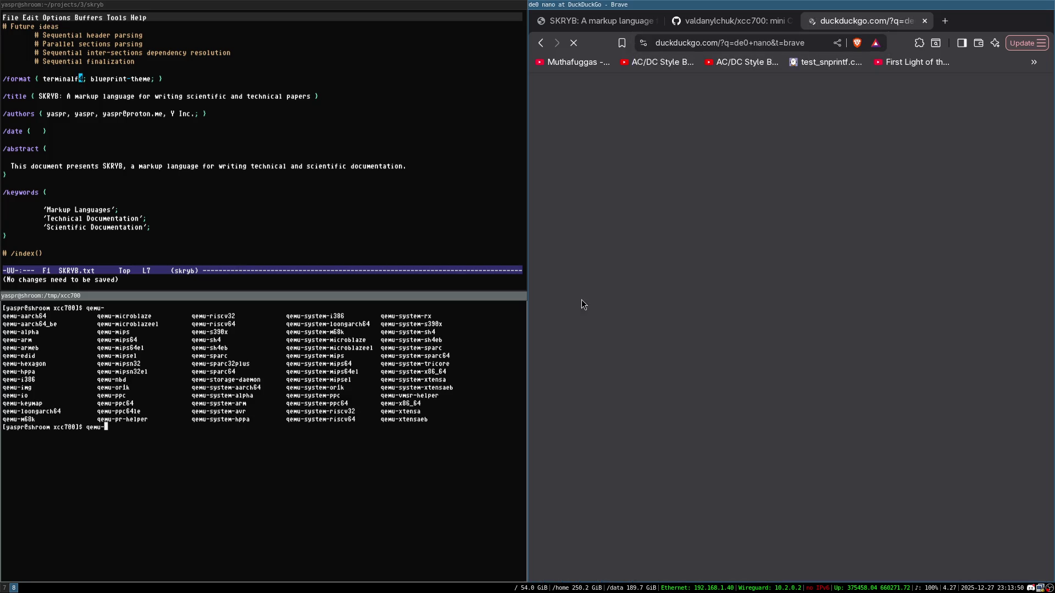
key(super+f)
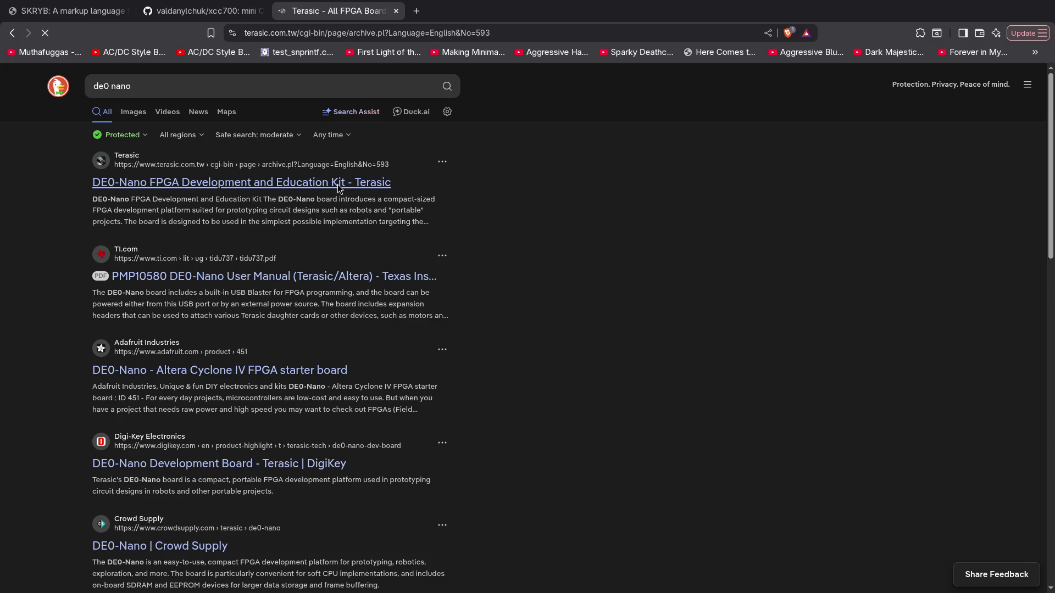
Scroll the DE0-Nano product page and open the DE Boards category
scroll(324, 255, down, 3)
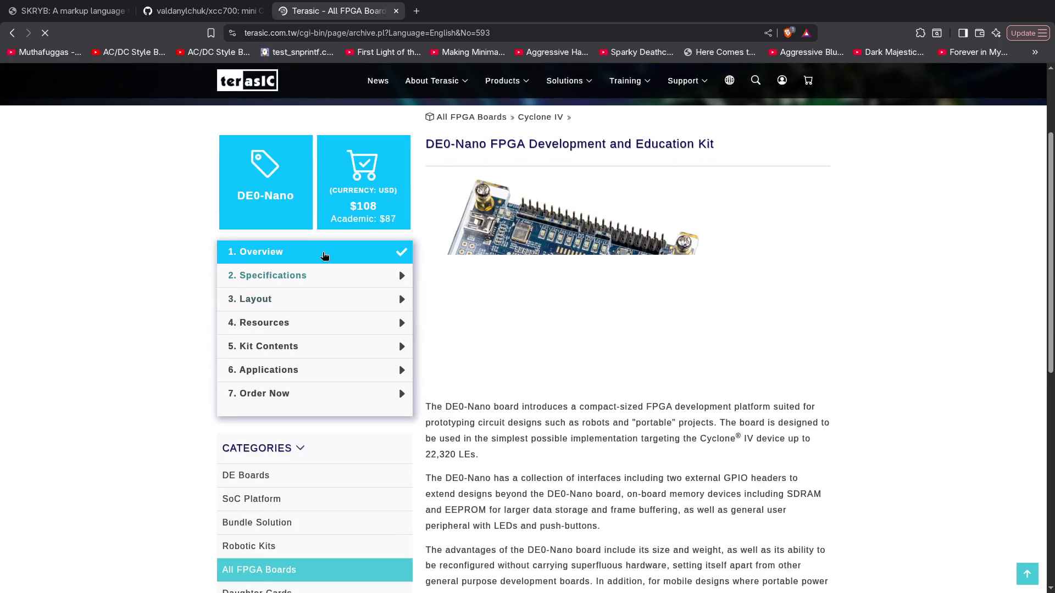
scroll(417, 328, down, 2)
scroll(424, 349, down, 3)
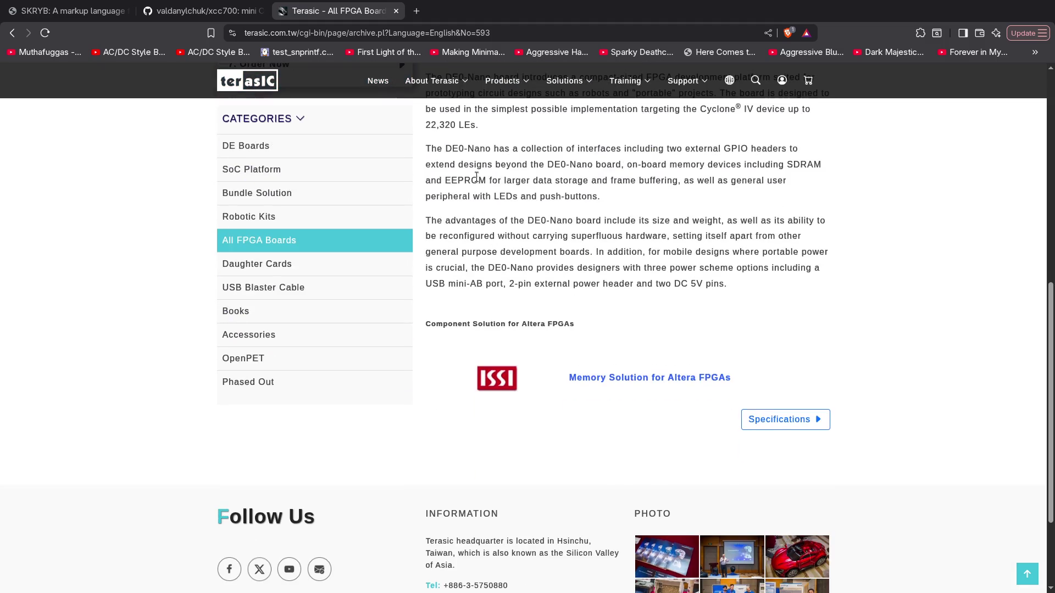
scroll(477, 176, up, 5)
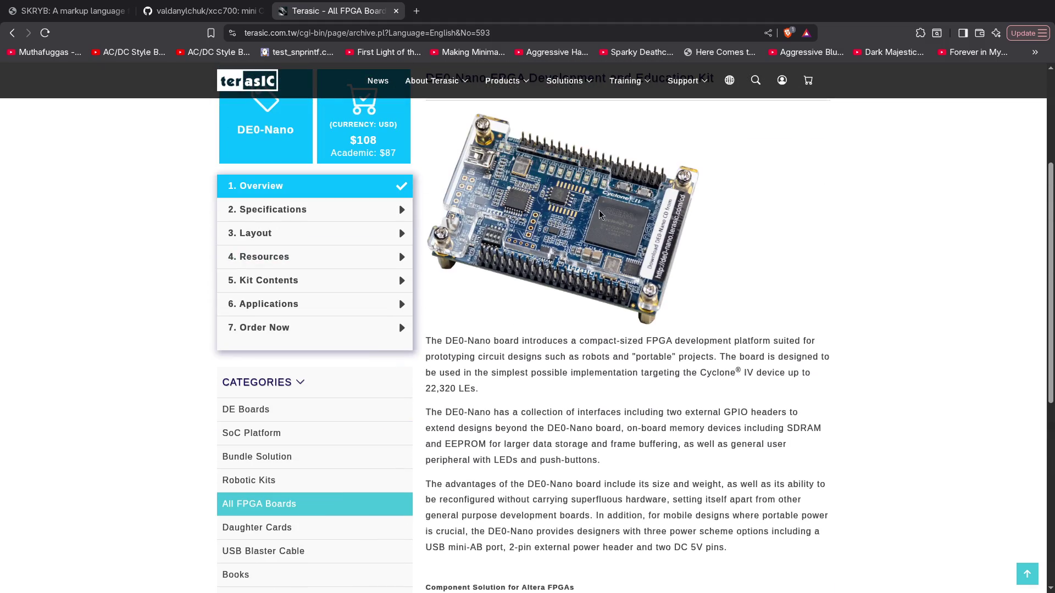
scroll(538, 256, up, 2)
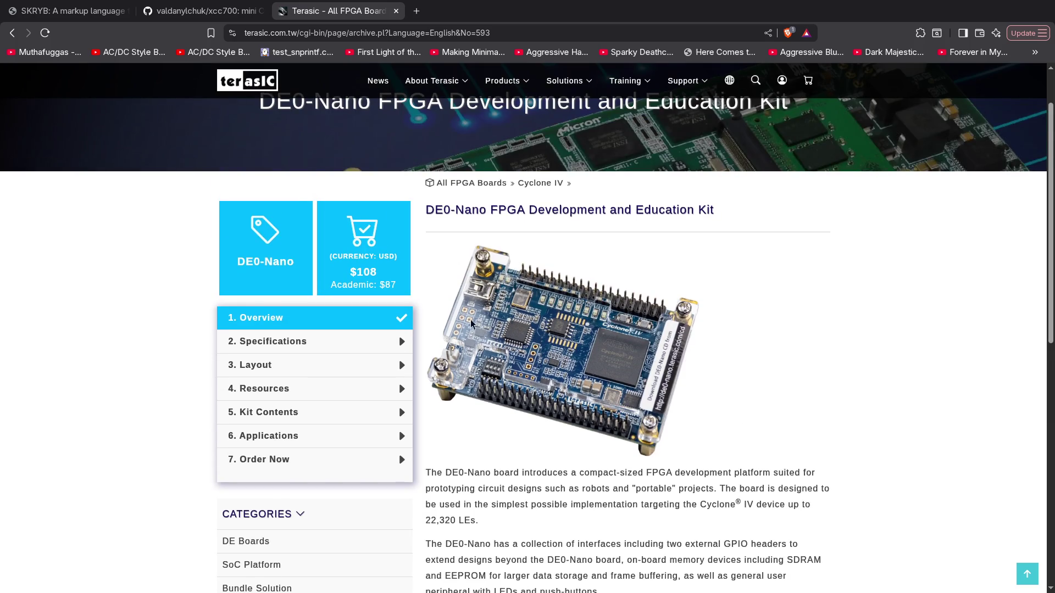
scroll(506, 373, down, 5)
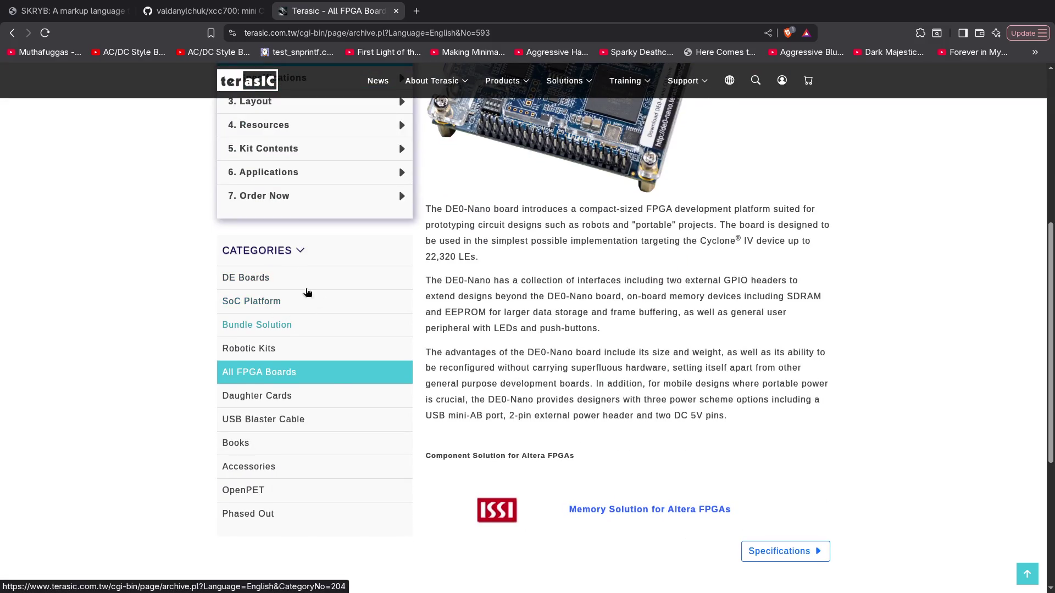
click(254, 279)
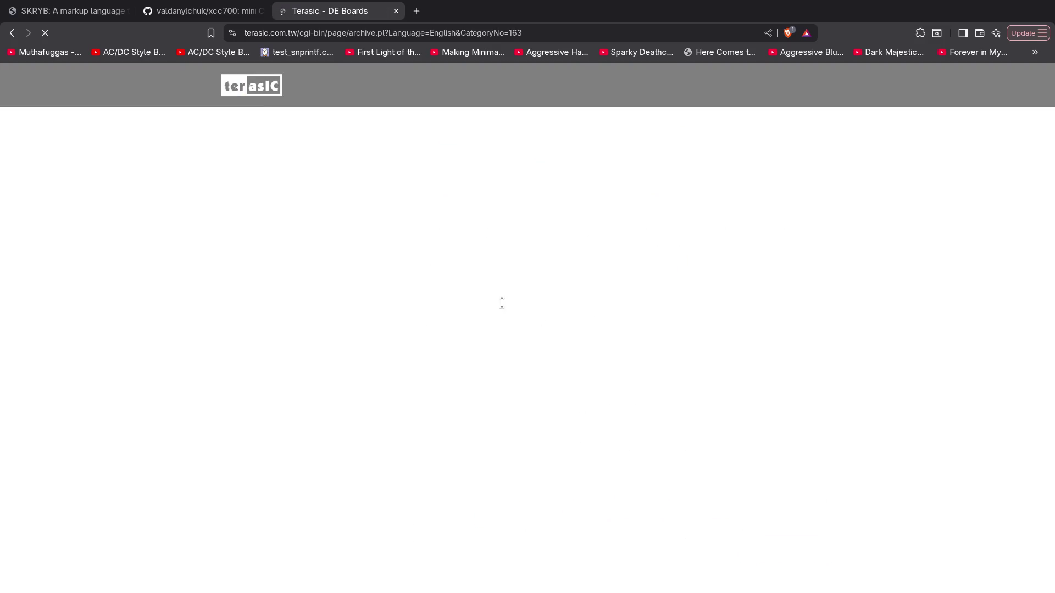
Browse the DE Boards kits from Agilex to Cyclone, then type 'stratix10 fpga' in a new tab
scroll(489, 308, down, 6)
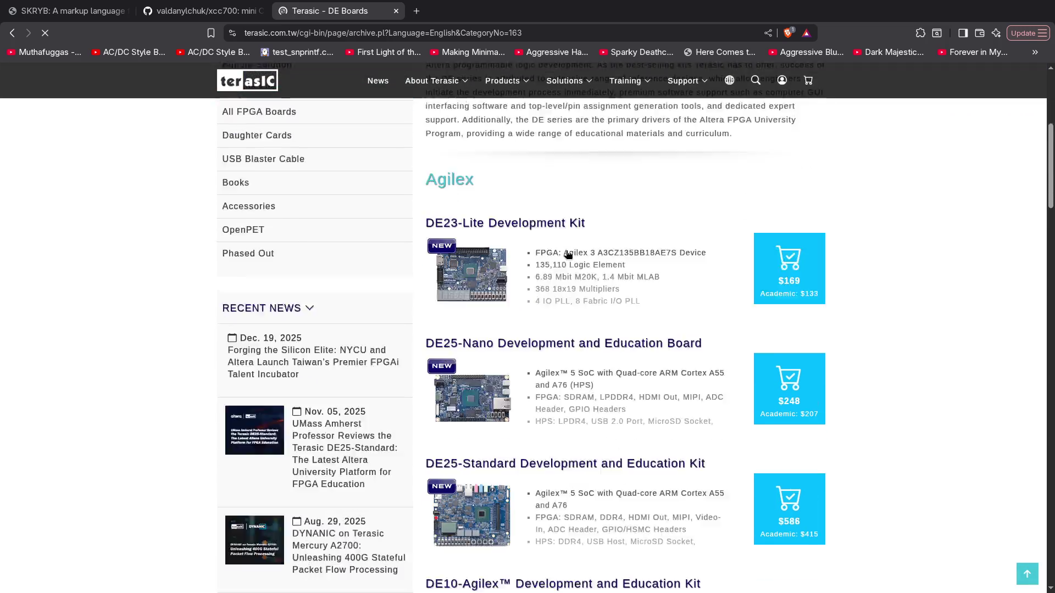
scroll(552, 156, down, 6)
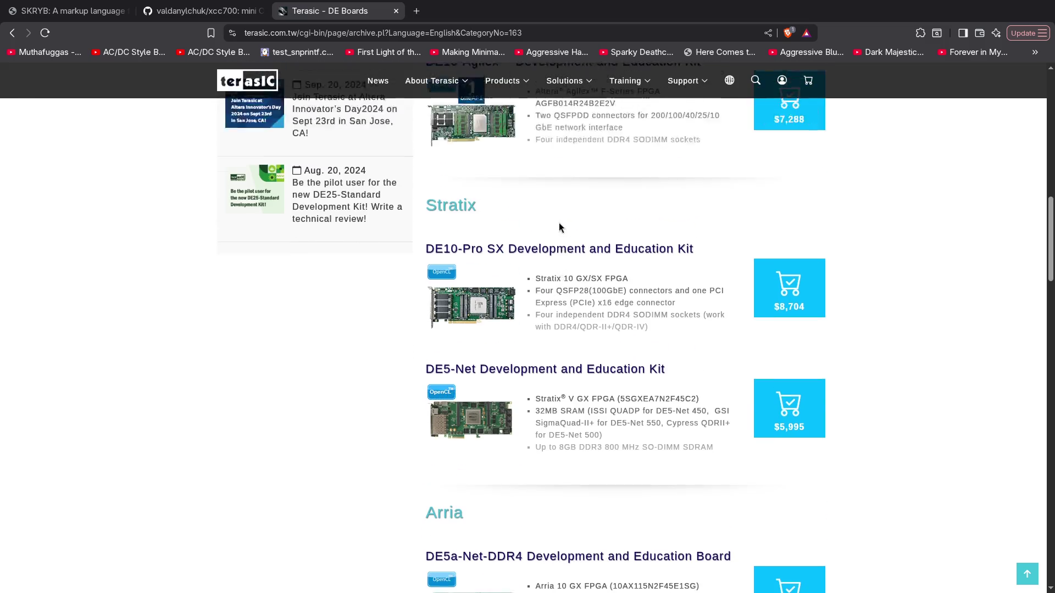
scroll(562, 350, up, 5)
scroll(561, 350, down, 2)
scroll(599, 298, down, 5)
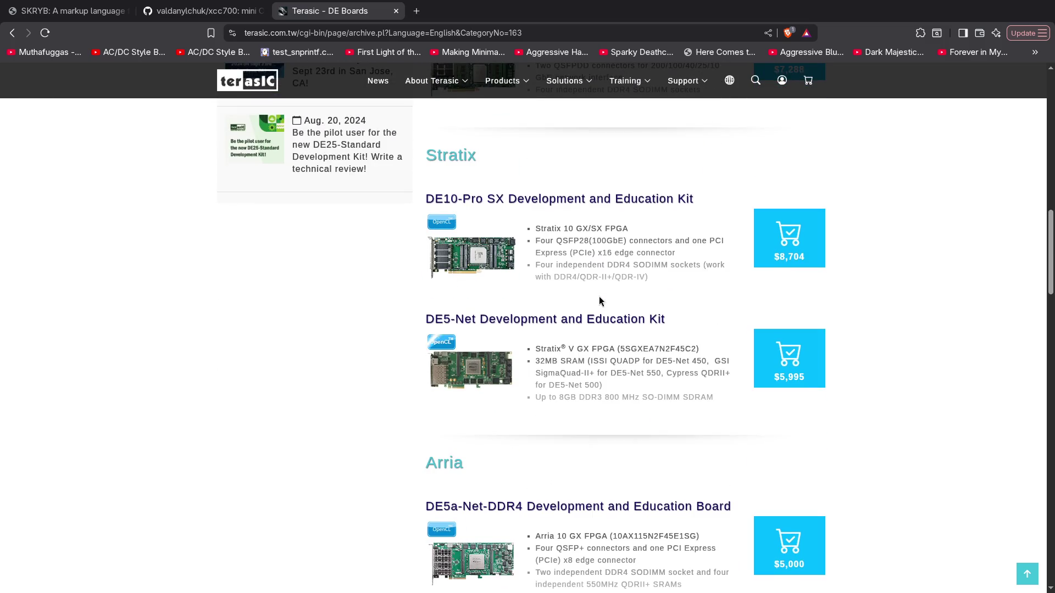
scroll(341, 304, down, 7)
scroll(340, 304, down, 4)
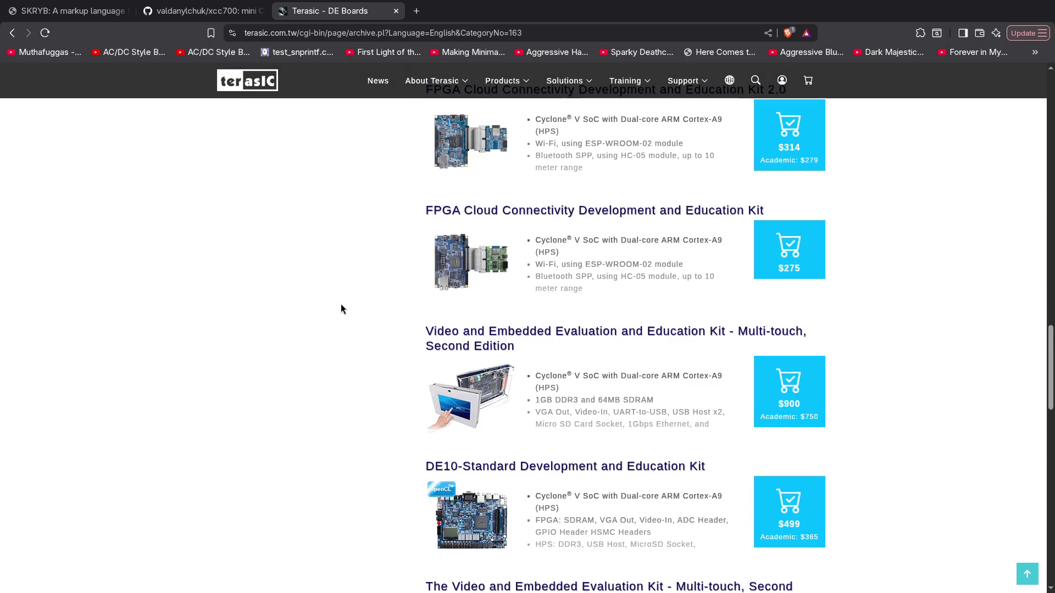
scroll(341, 305, down, 5)
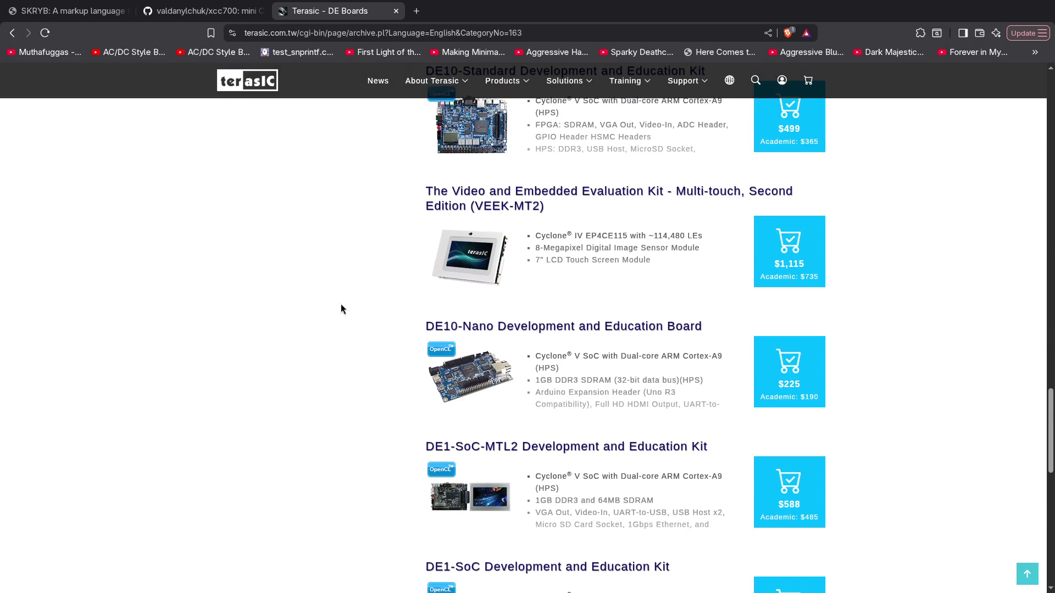
key(ctrl+t)
text(str)
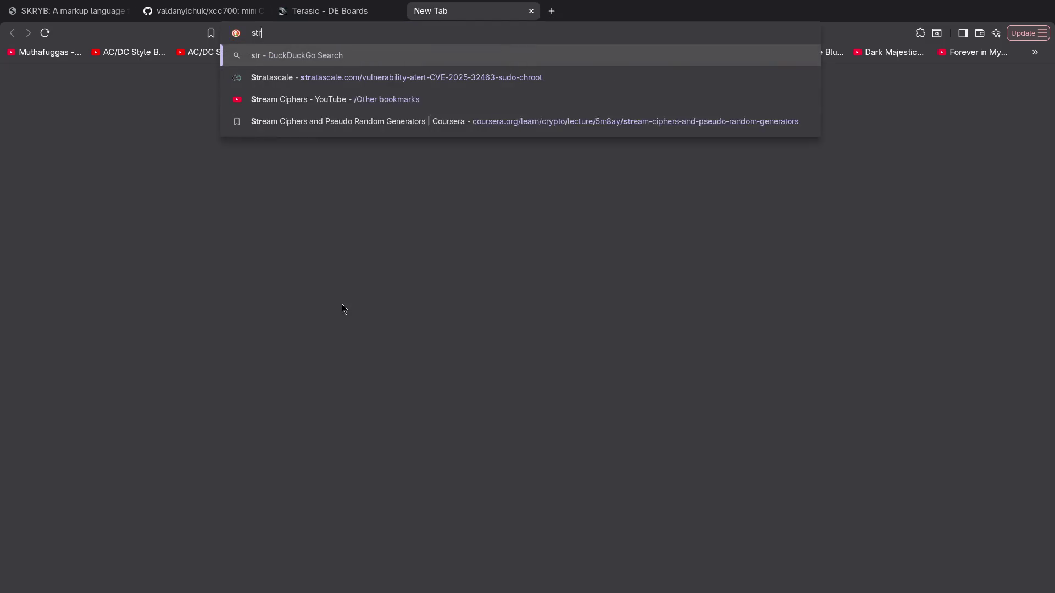
text(atix10 fpga)
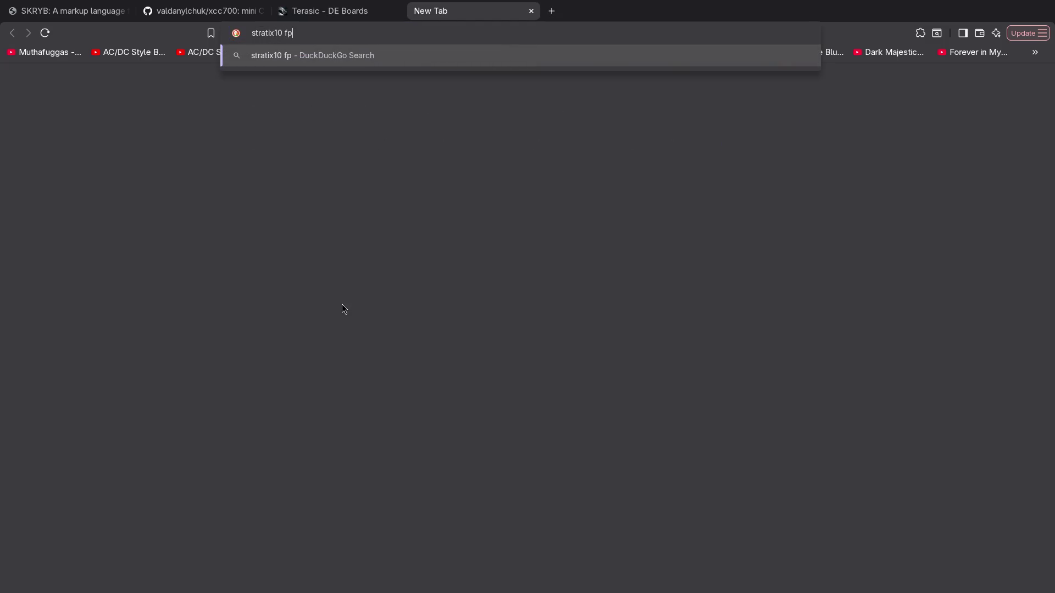
Run the 'stratix10 fpga' image search and enlarge the Stratix 10 GX FPGA Development Kit picture
key(Return)
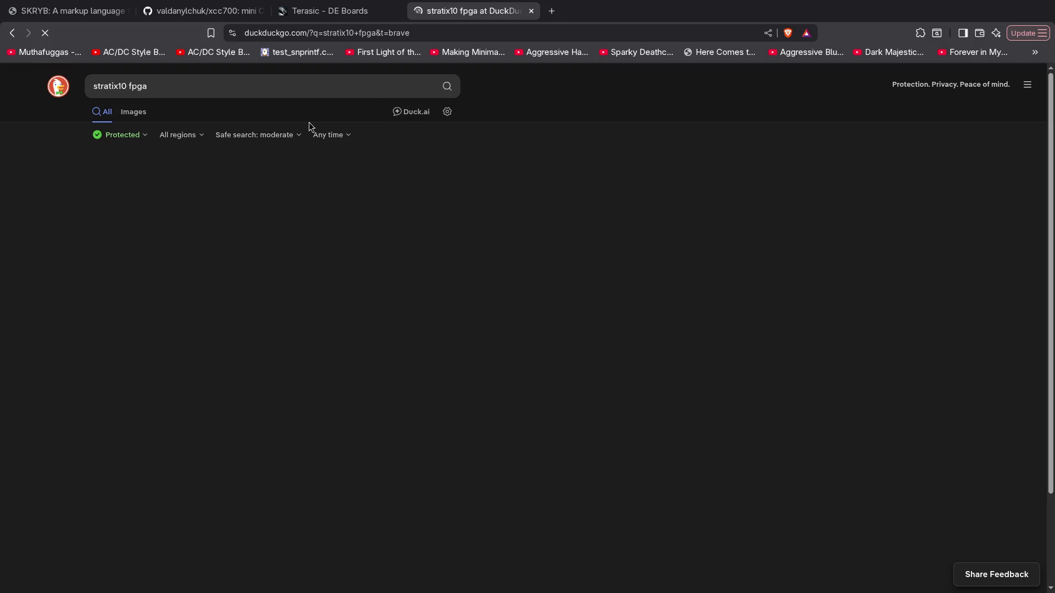
click(133, 111)
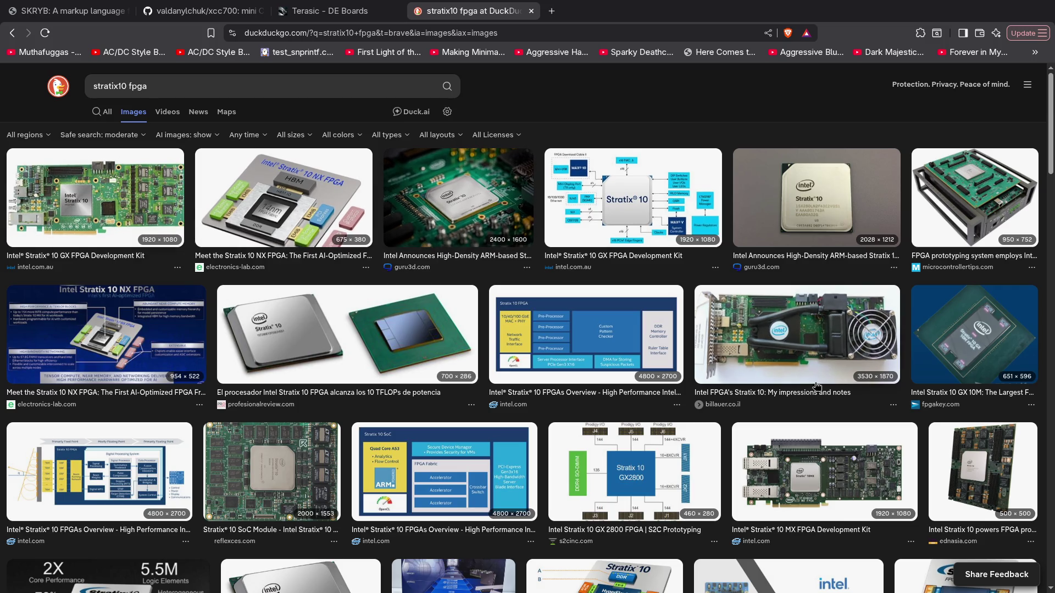
click(93, 209)
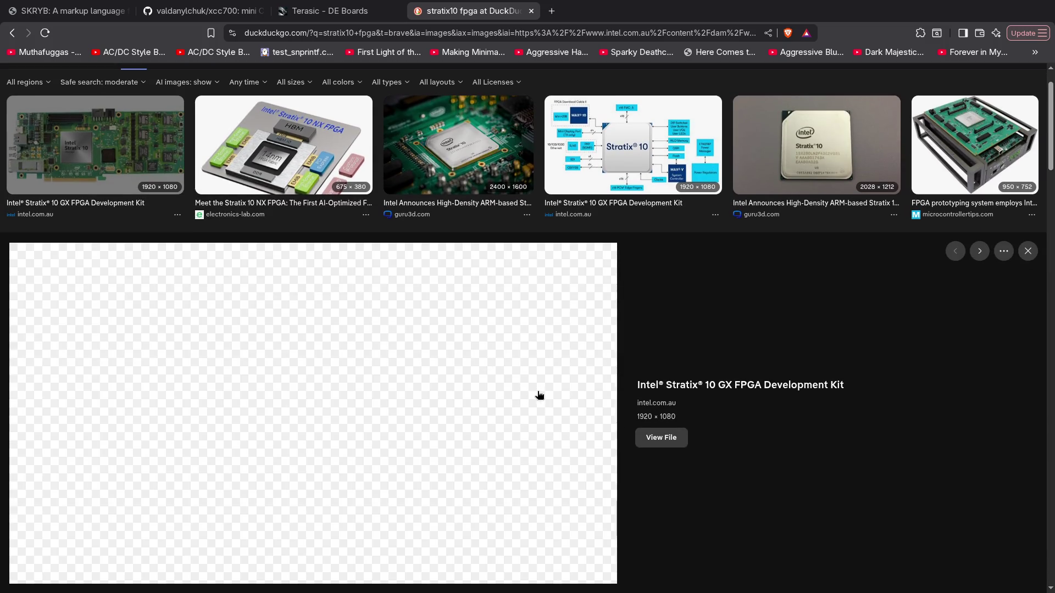
scroll(351, 211, down, 8)
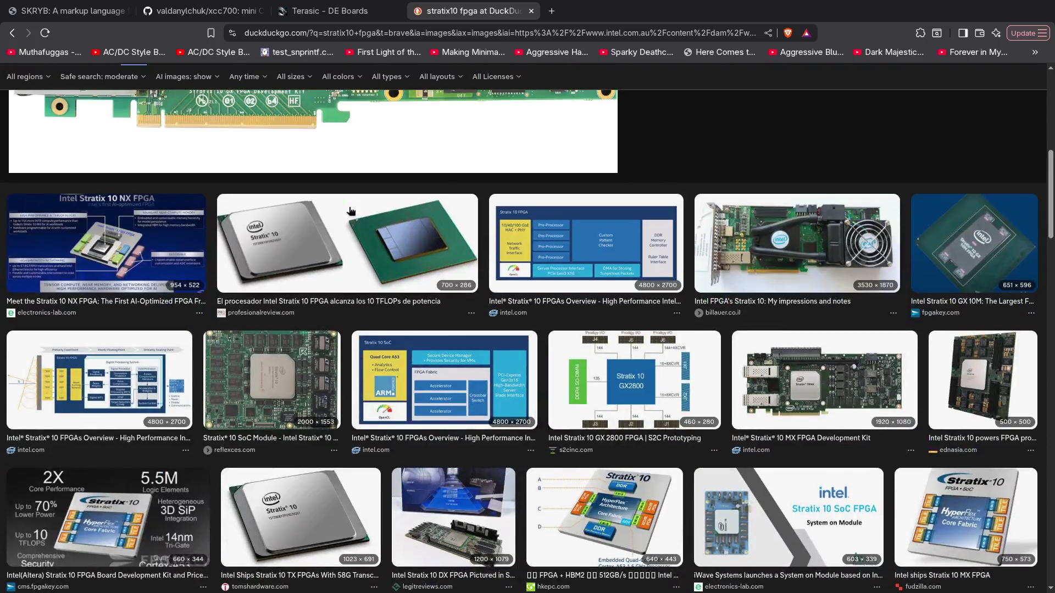
scroll(351, 215, down, 6)
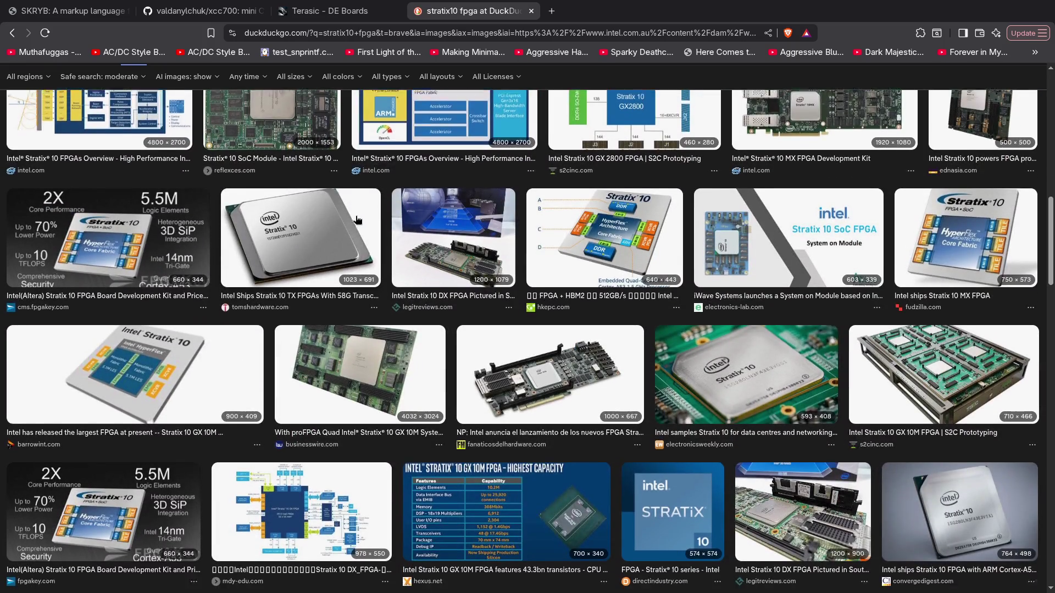
scroll(357, 219, down, 6)
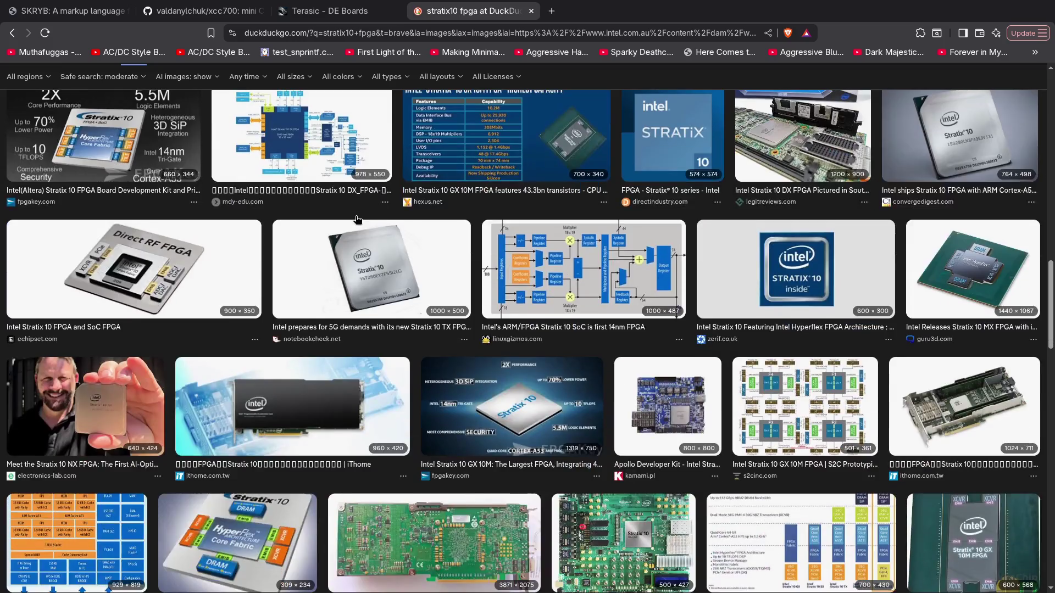
scroll(355, 216, down, 1)
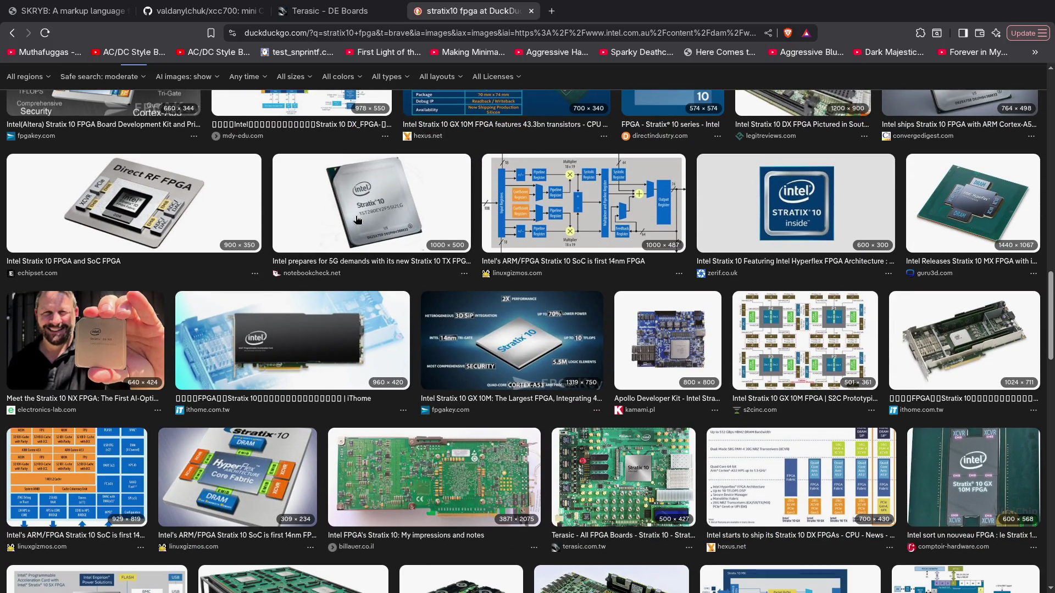
scroll(357, 220, down, 2)
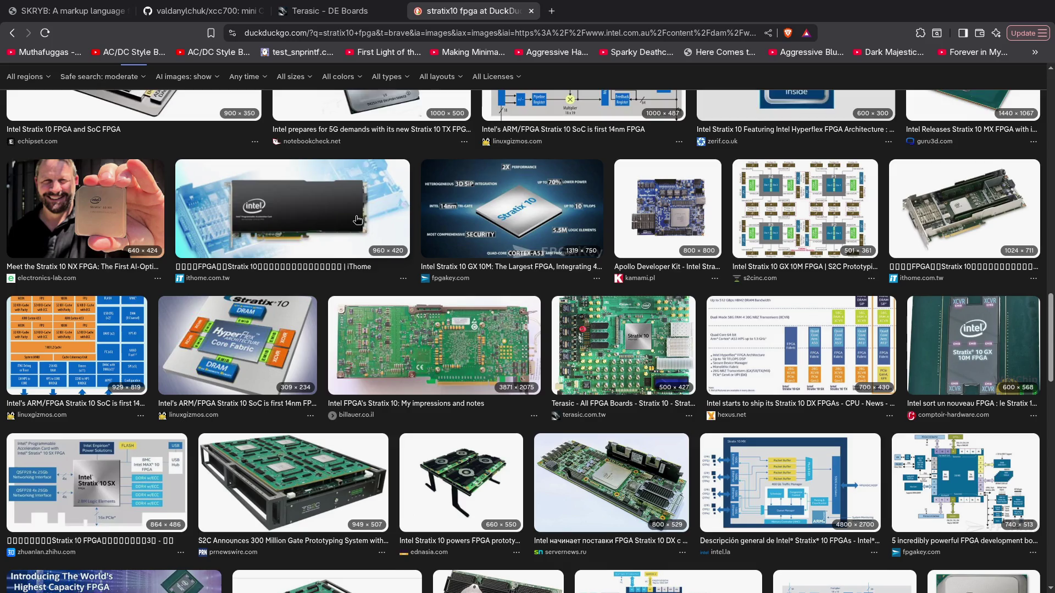
scroll(357, 220, down, 6)
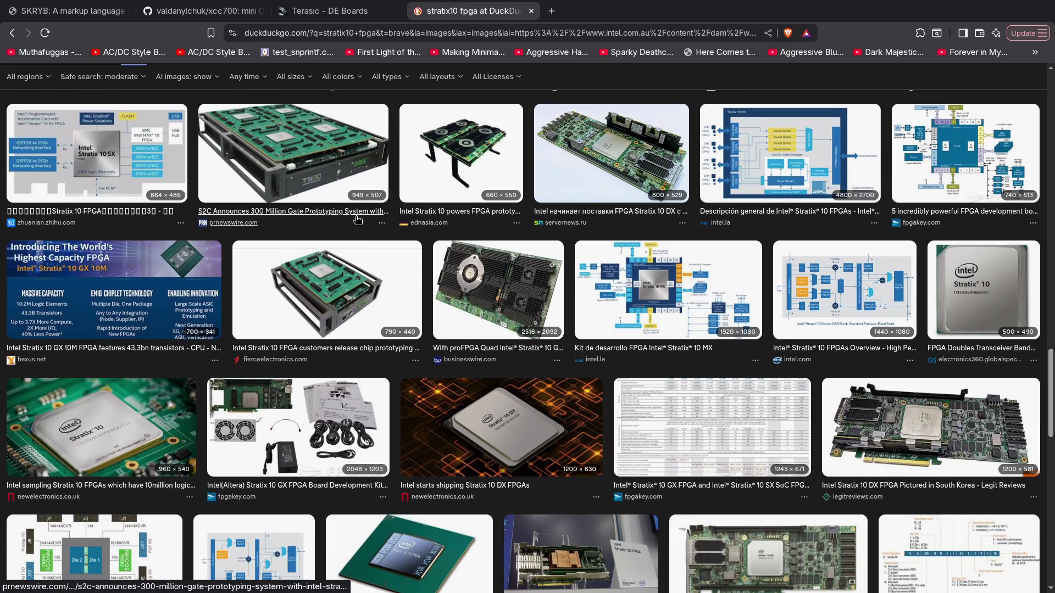
scroll(357, 220, down, 4)
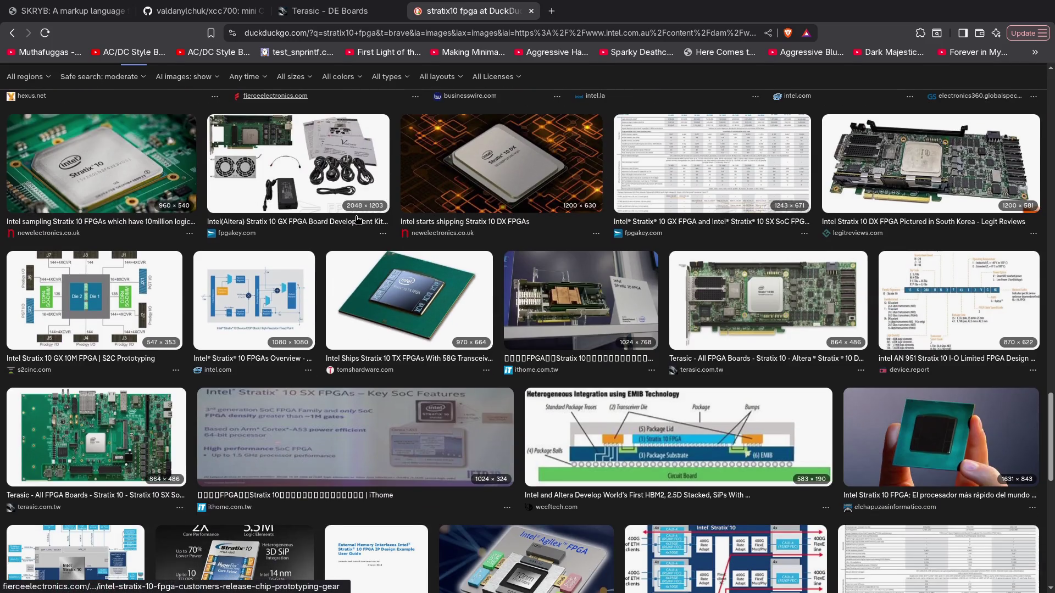
scroll(357, 218, up, 10)
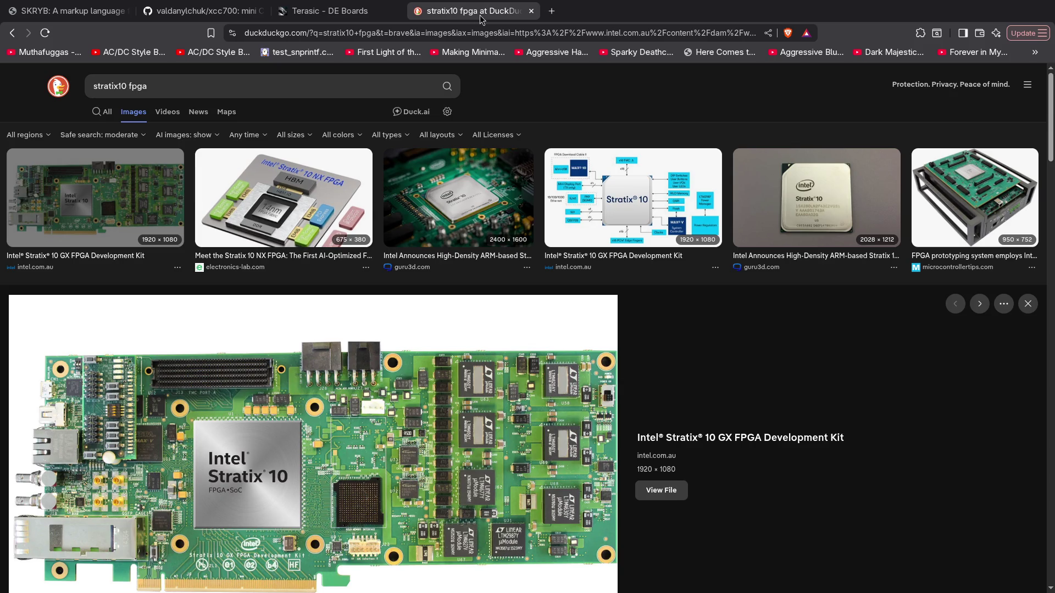
Return to the Terasic DE Boards listing and scroll through it
click(330, 11)
scroll(312, 272, down, 2)
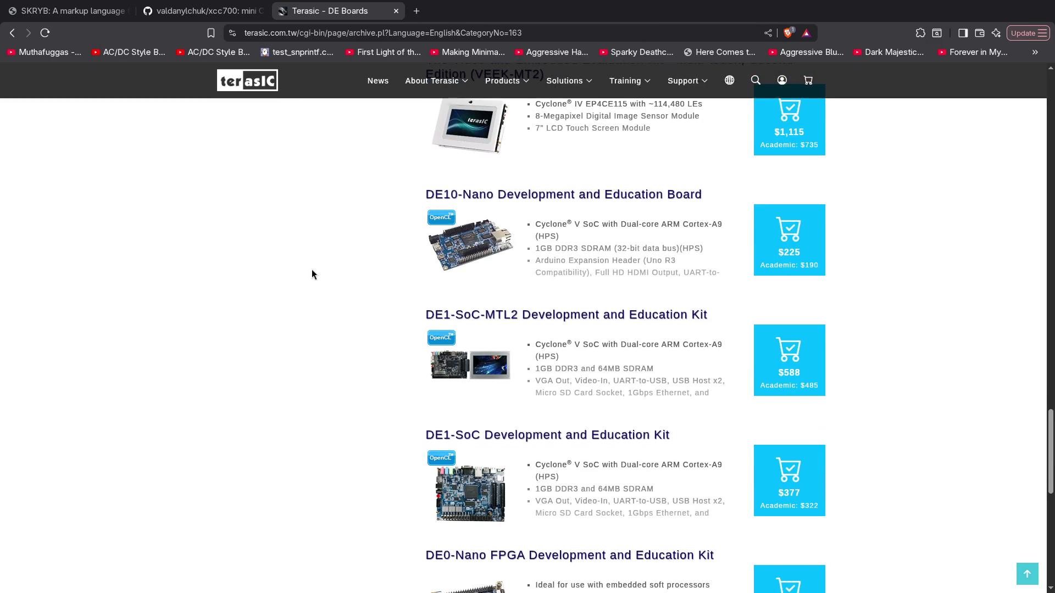
scroll(387, 327, down, 7)
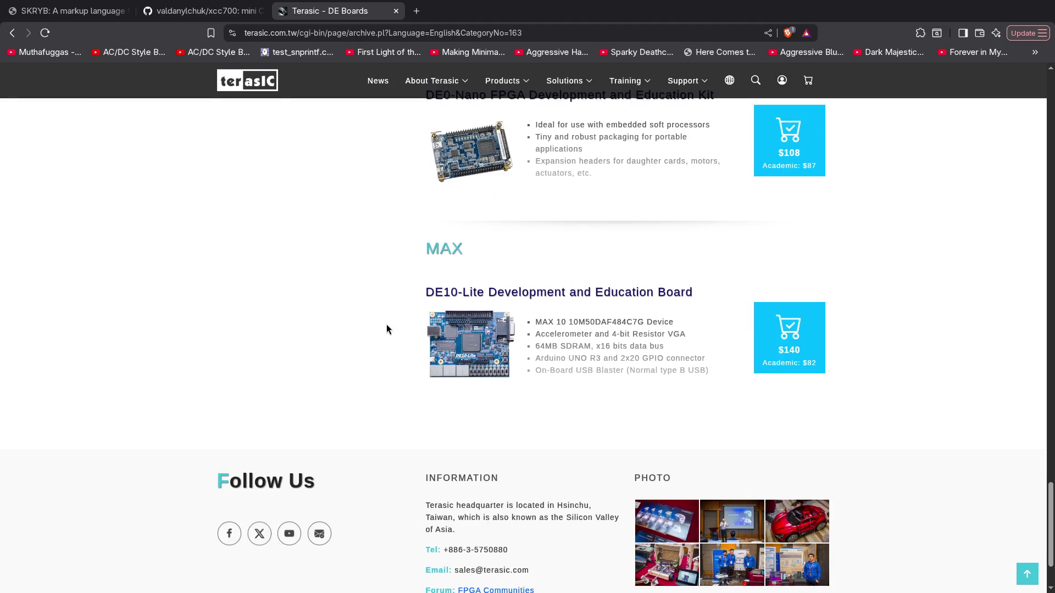
scroll(387, 329, up, 6)
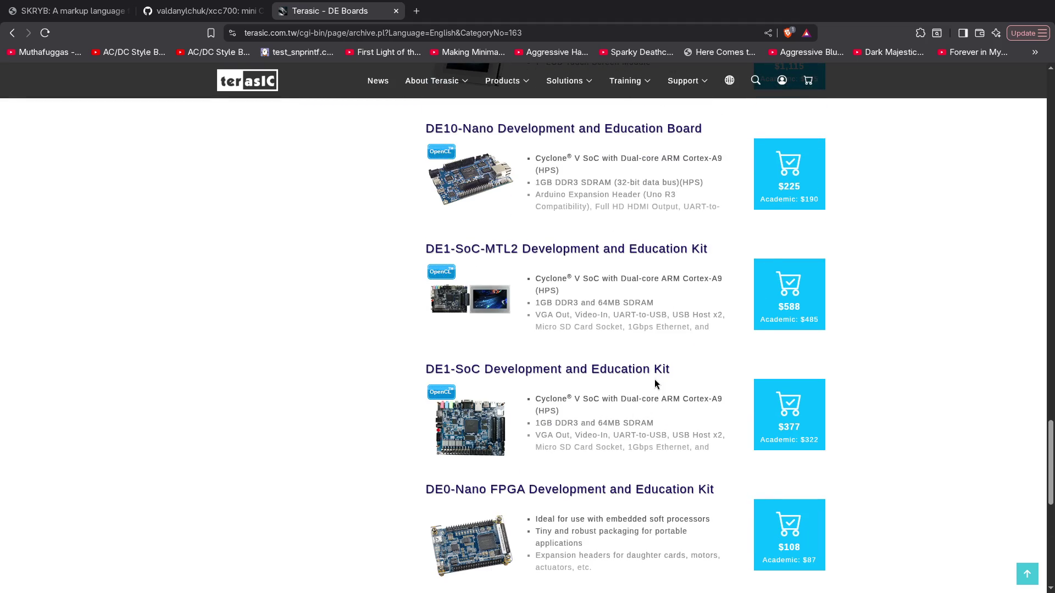
scroll(323, 326, up, 8)
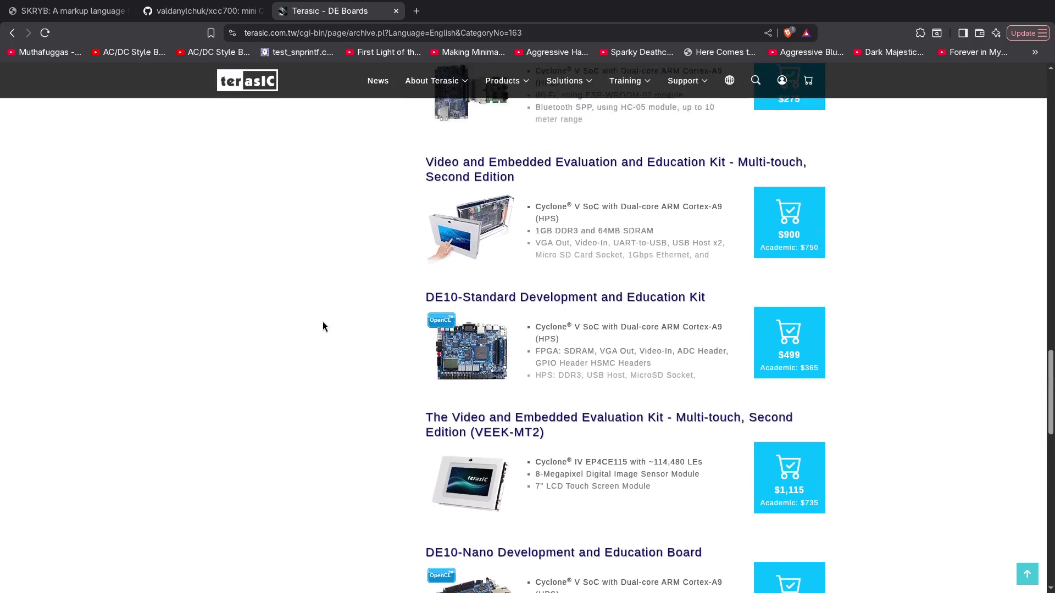
Review the DE10-Standard kit product page, then go back to the DE Boards list
click(486, 452)
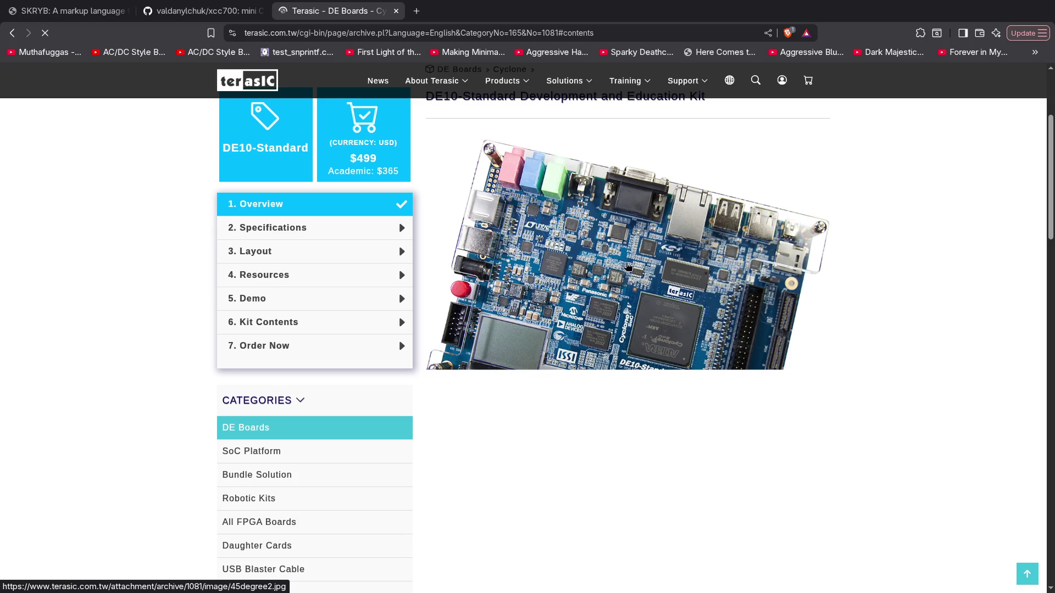
scroll(603, 305, down, 1)
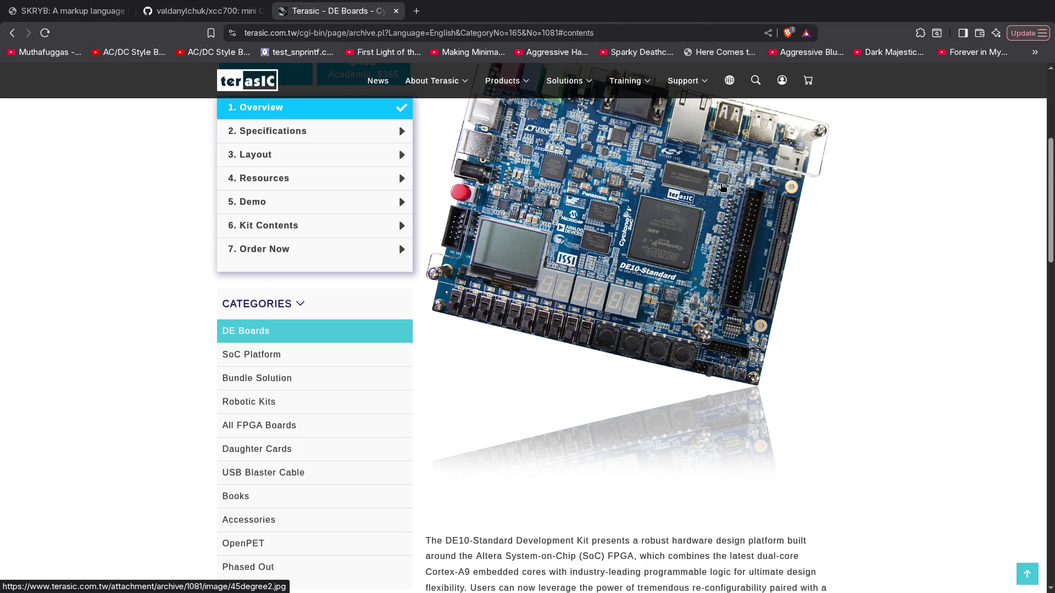
scroll(652, 242, up, 2)
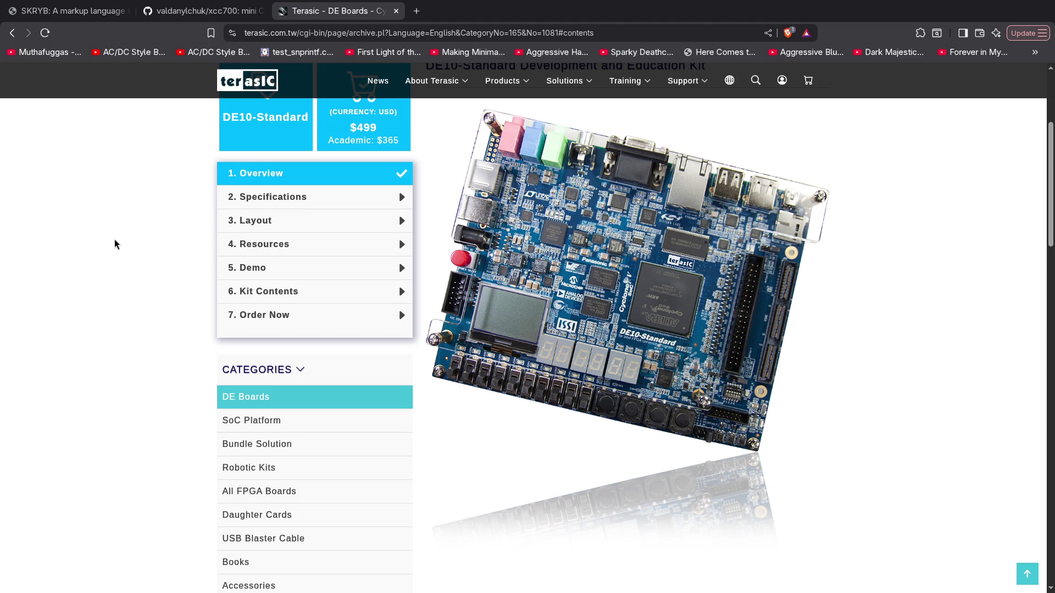
scroll(115, 244, up, 2)
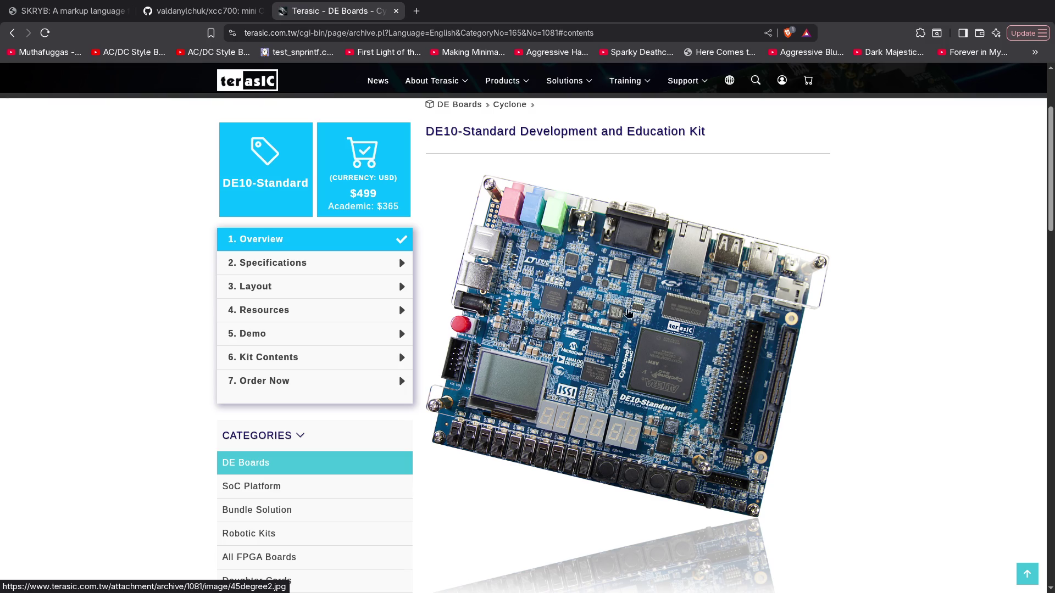
scroll(543, 237, down, 10)
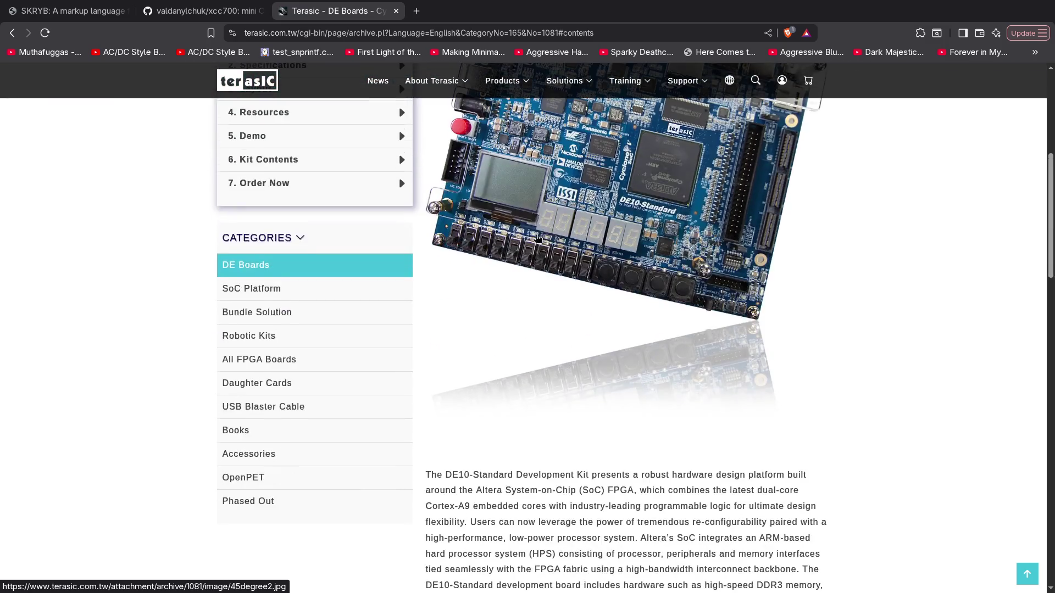
scroll(348, 266, down, 12)
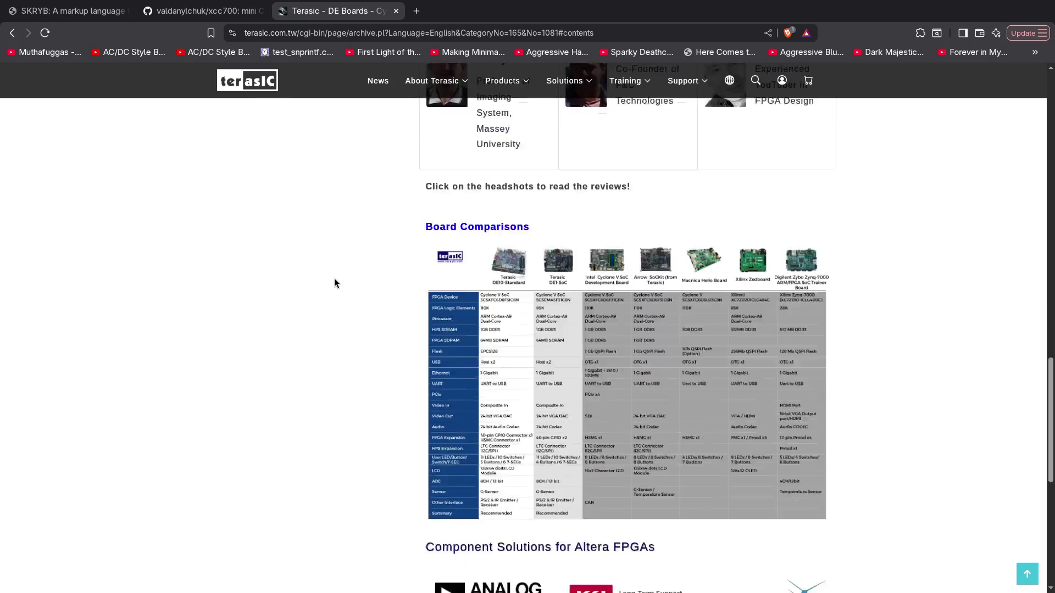
scroll(347, 285, up, 20)
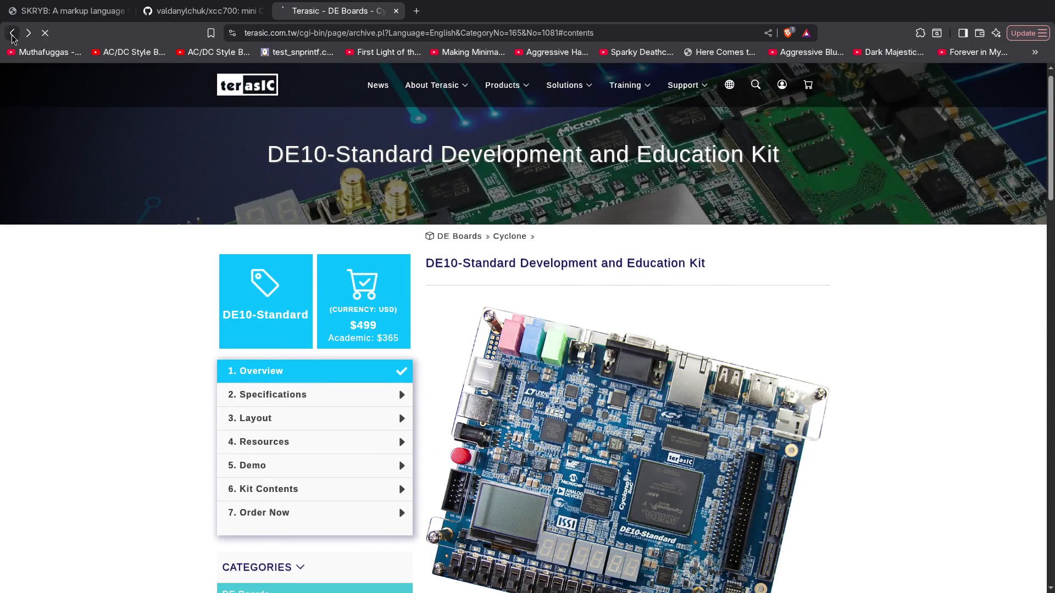
click(12, 33)
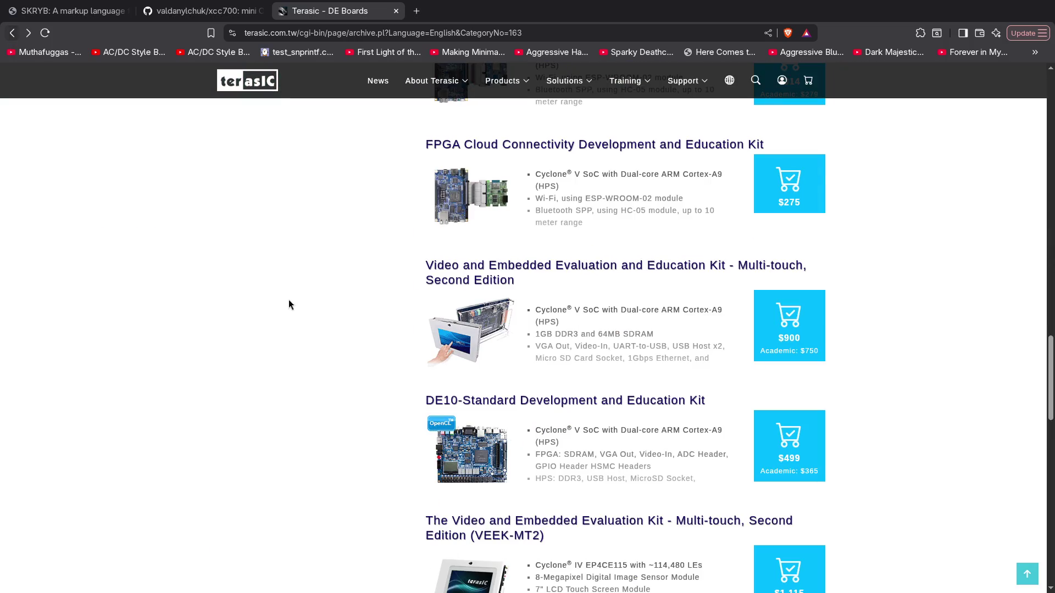
Search the web for 'icestick lattice' from the address bar
scroll(383, 324, down, 3)
scroll(381, 320, down, 8)
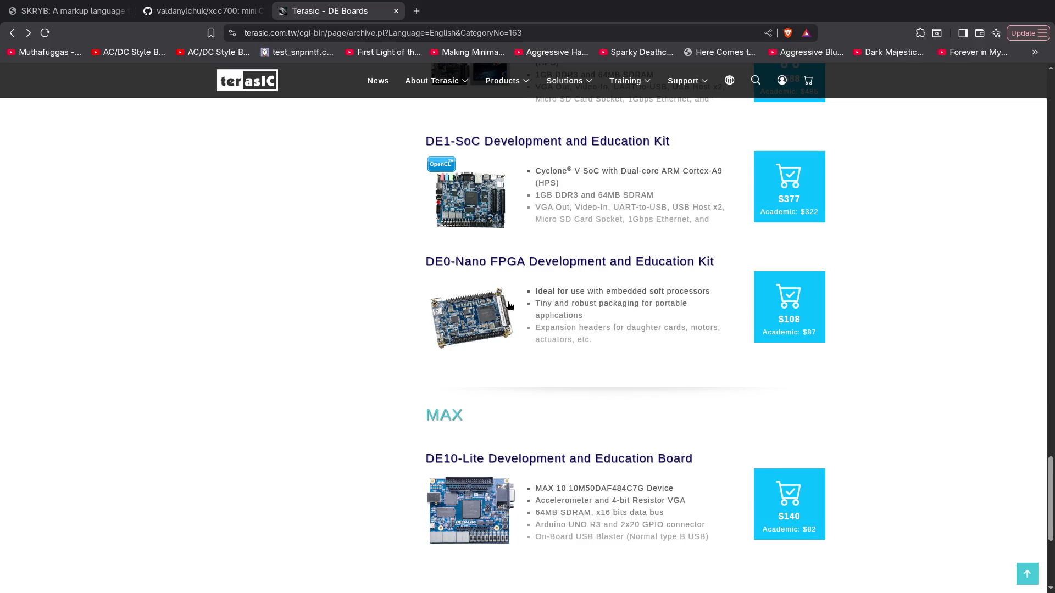
scroll(330, 329, up, 1)
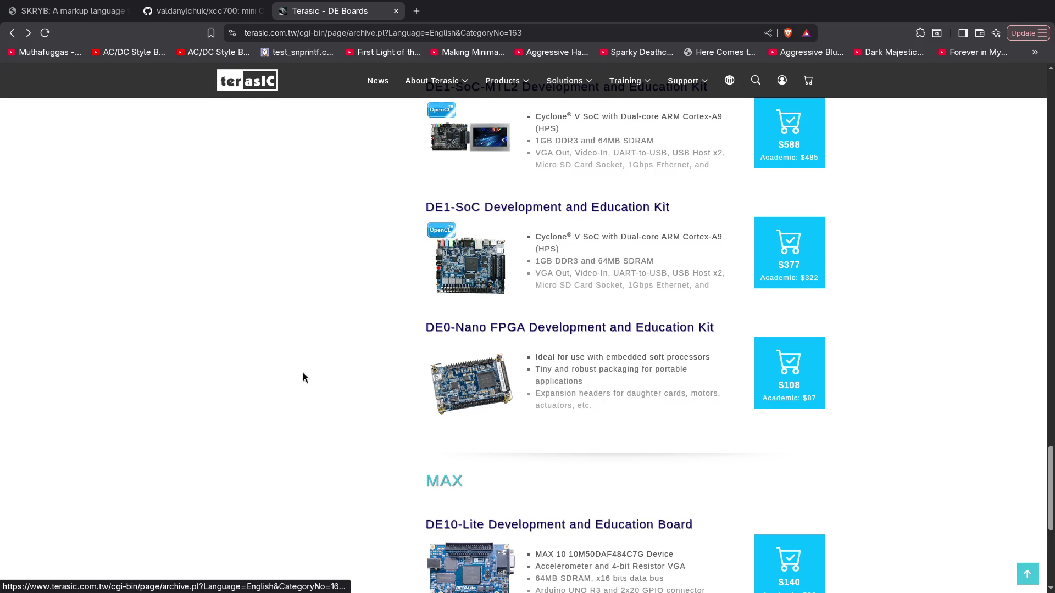
scroll(283, 388, up, 5)
key(ctrl+l)
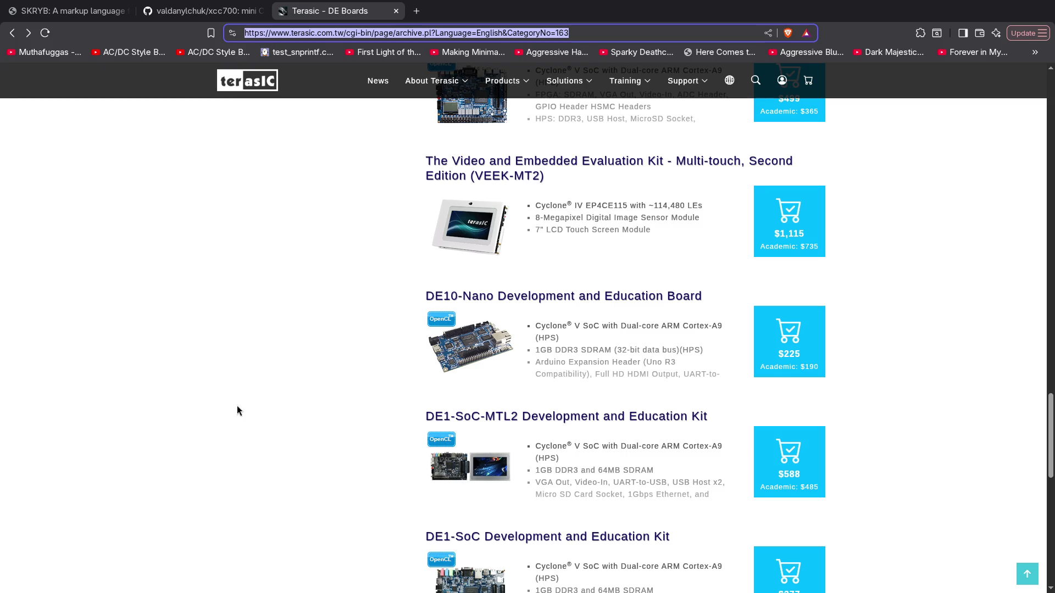
text(icestick)
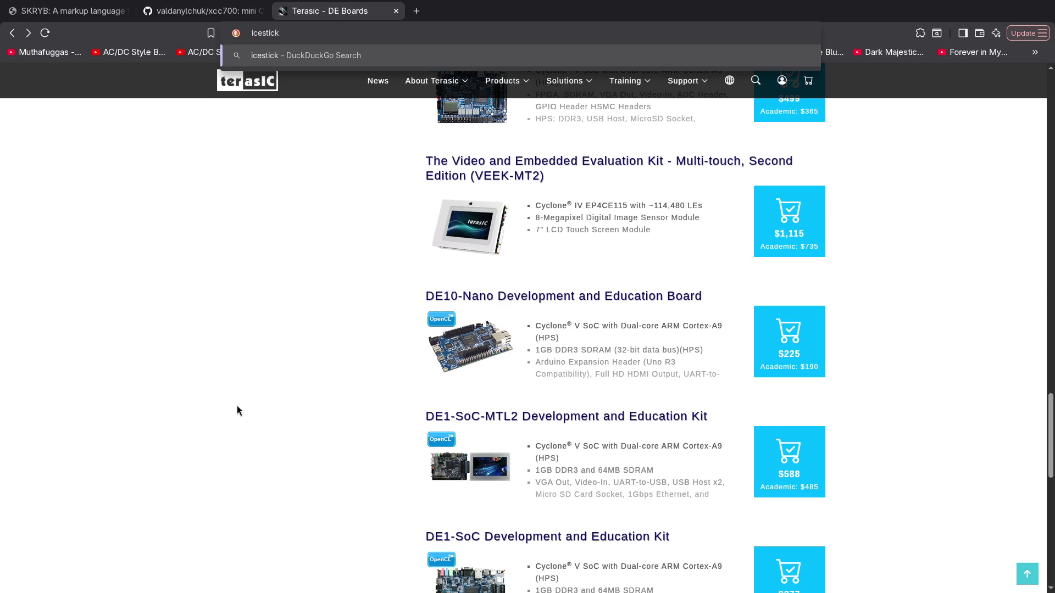
text( lattice)
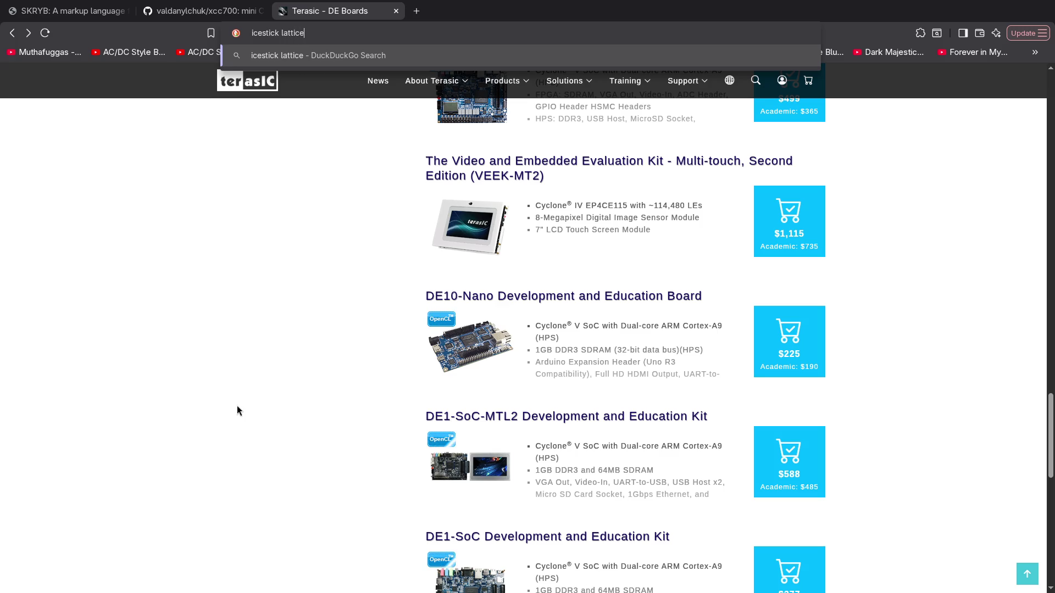
key(Return)
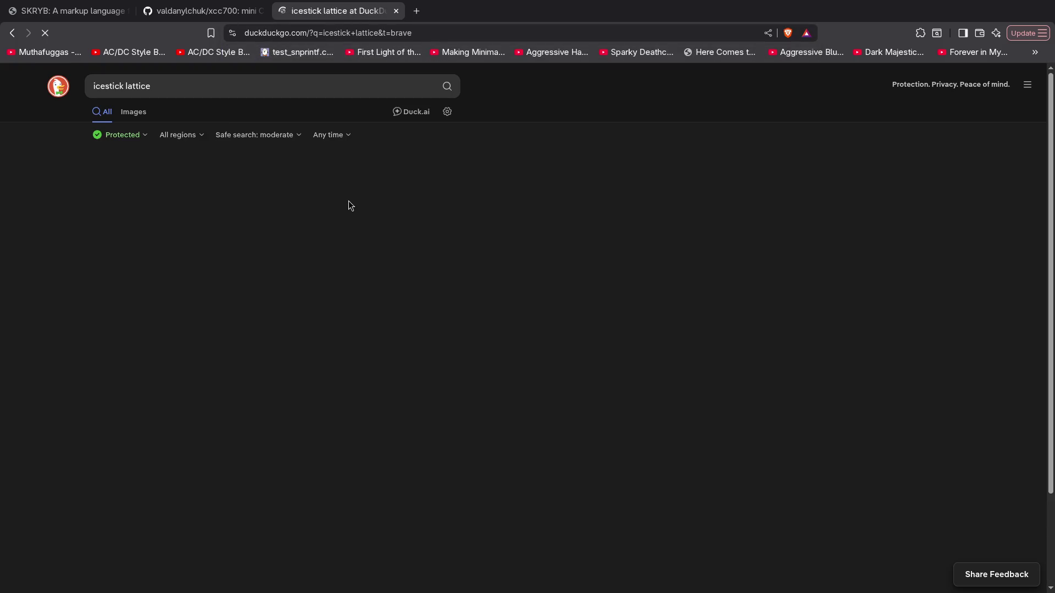
Open the Lattice and Mouser iCEstick results in background tabs
middle_click(179, 182)
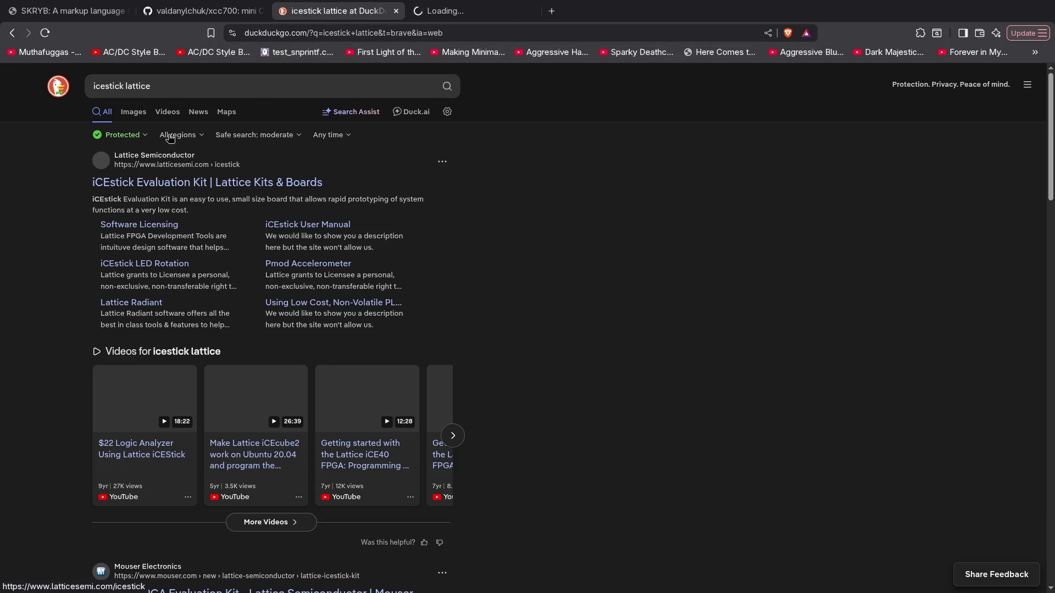
scroll(368, 299, down, 3)
scroll(368, 299, down, 2)
middle_click(182, 328)
Read the features on the Lattice iCEstick Evaluation Kit page
click(494, 11)
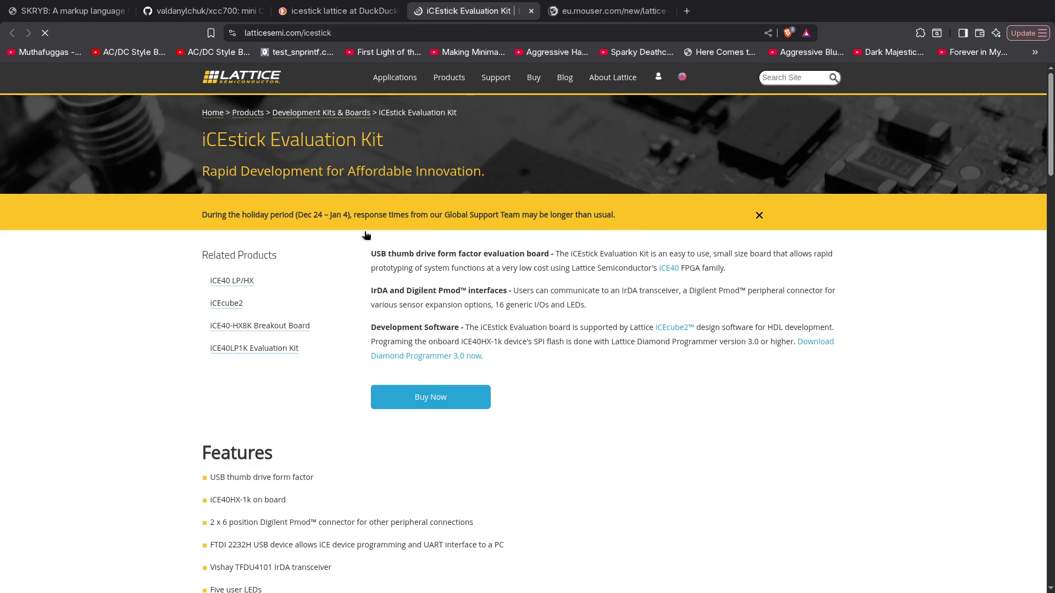
scroll(434, 351, down, 6)
scroll(434, 352, down, 10)
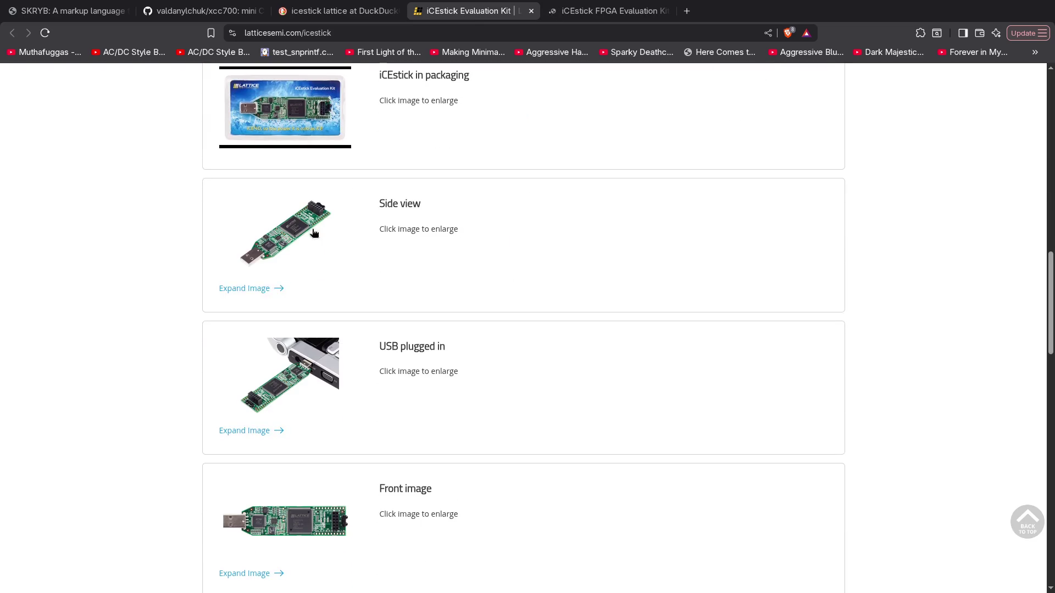
scroll(304, 221, up, 1)
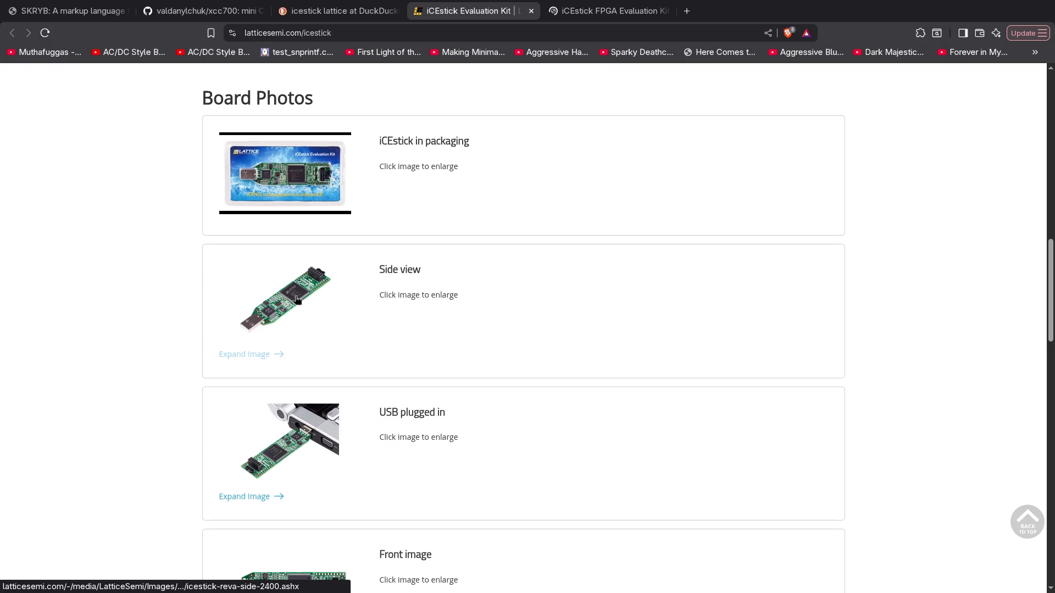
scroll(249, 354, up, 10)
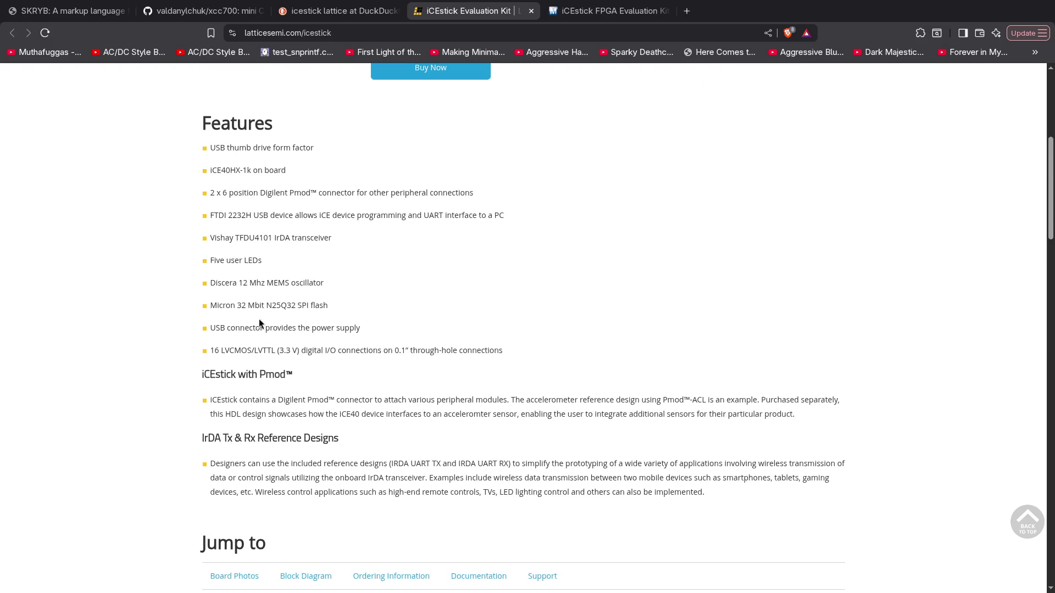
key(ctrl+t)
Search 'icestorm', look over the YosysHQ/icestorm GitHub repository, then close its tab
text(icestorm)
key(Return)
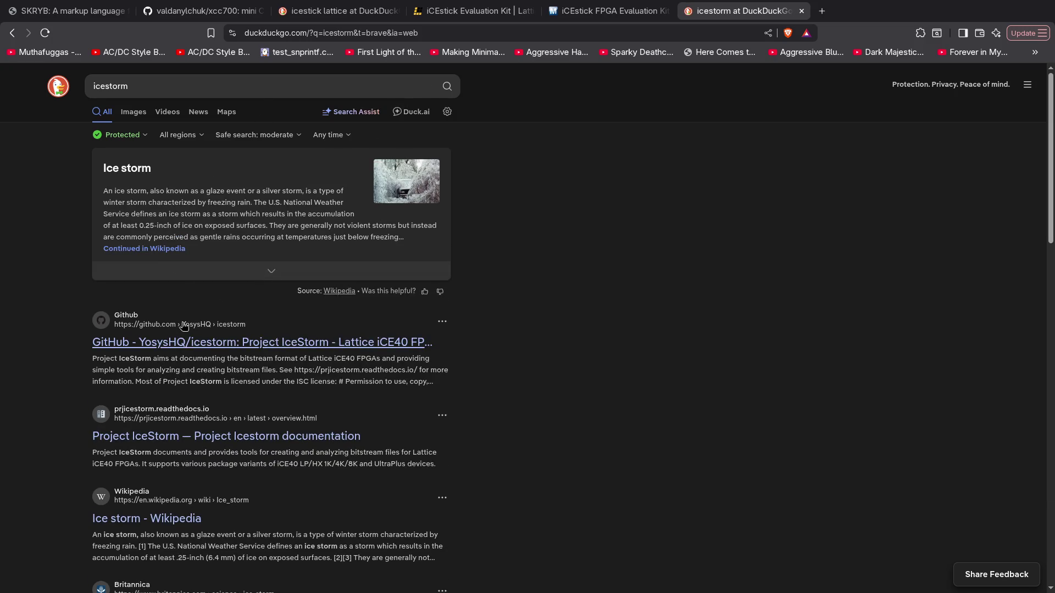
click(267, 347)
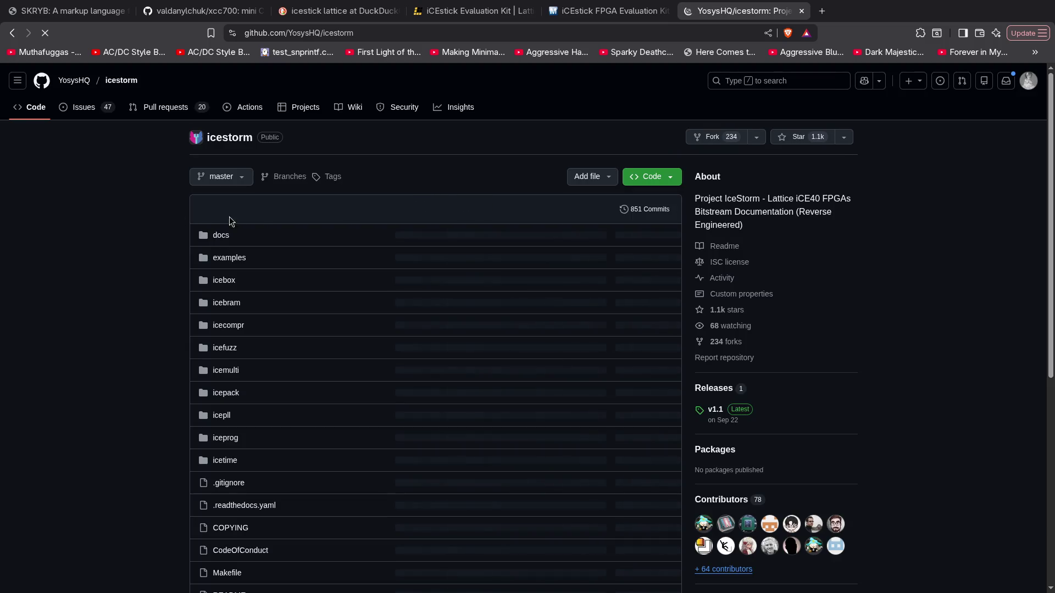
scroll(259, 214, down, 6)
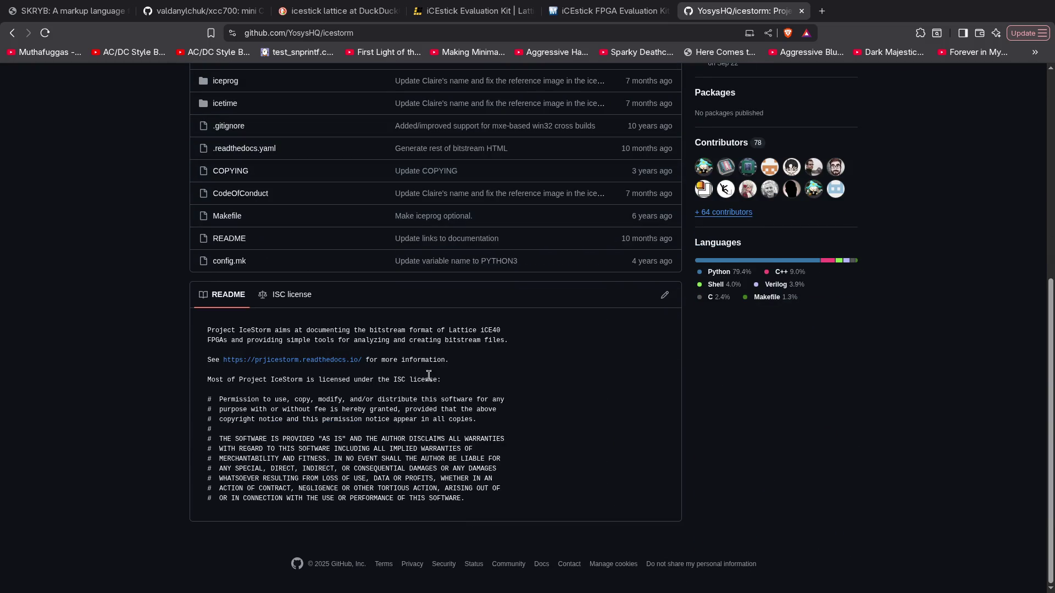
scroll(525, 394, up, 6)
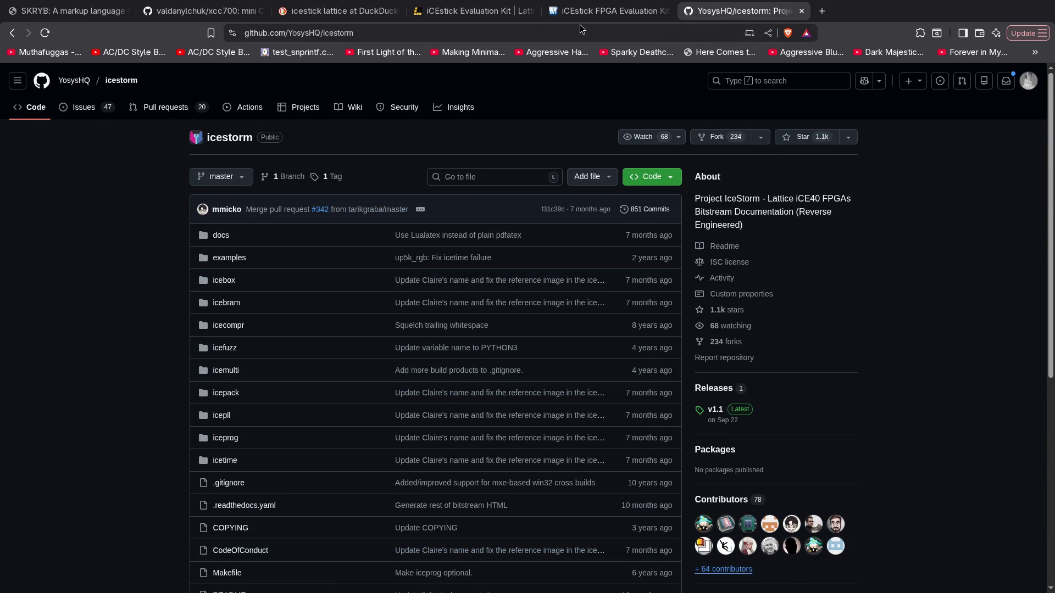
key(ctrl+w)
scroll(487, 288, down, 2)
scroll(373, 294, up, 4)
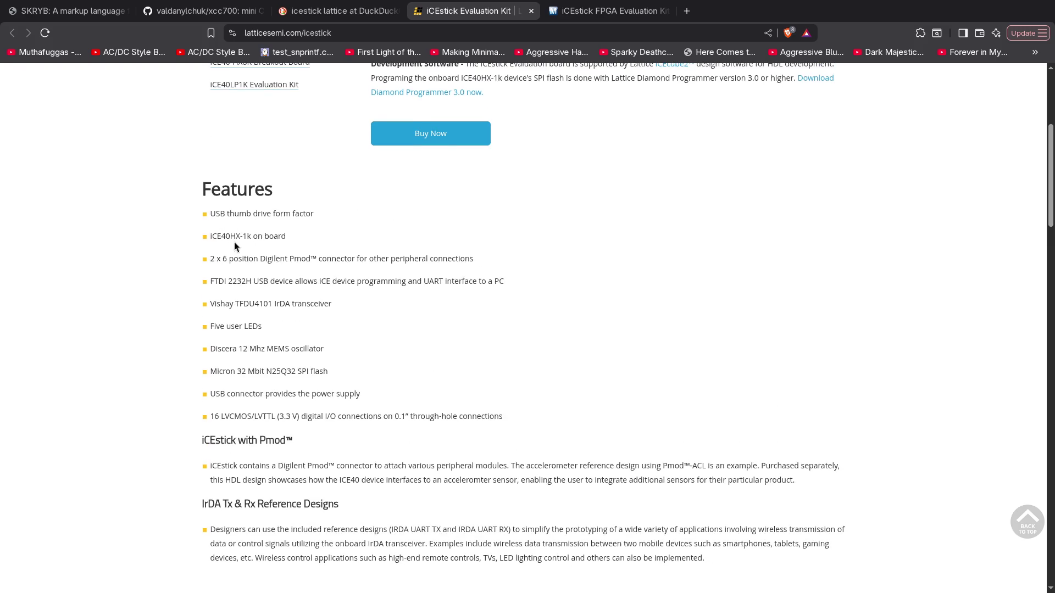
double_click(234, 235)
click(264, 231)
click(218, 232)
scroll(247, 245, up, 5)
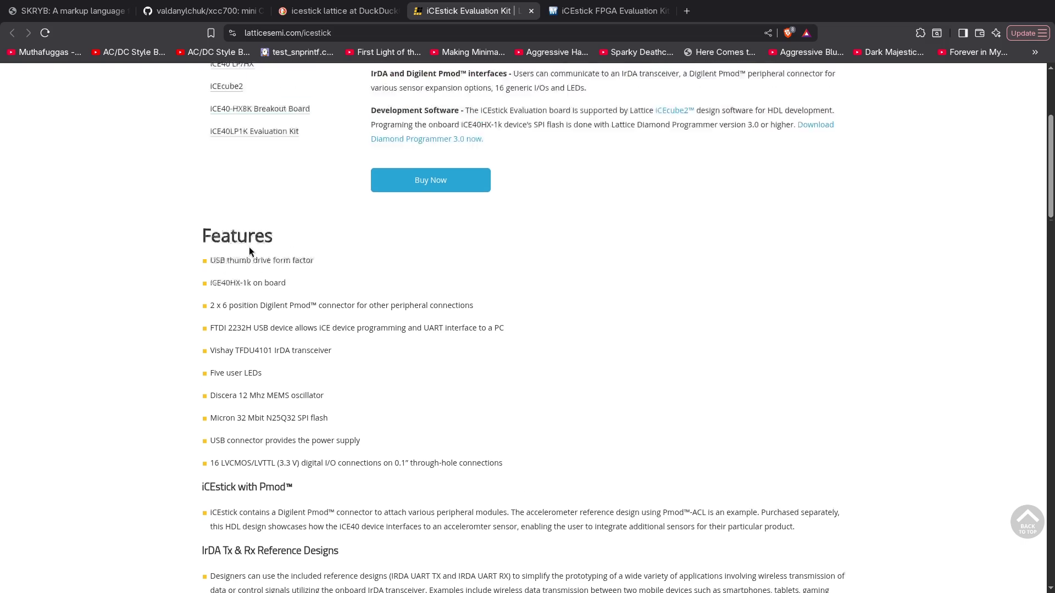
scroll(311, 300, down, 12)
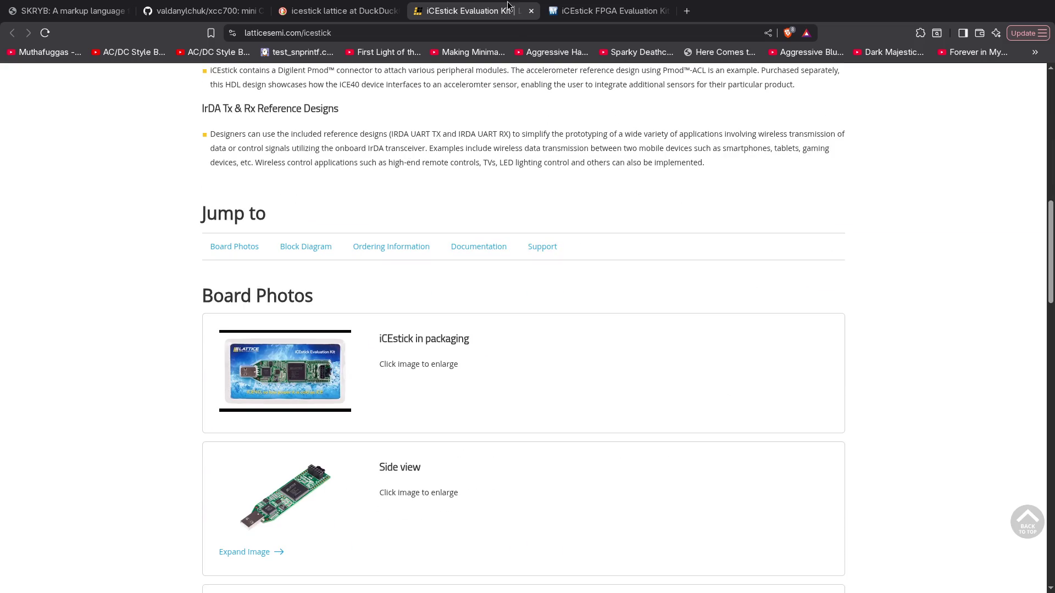
click(585, 7)
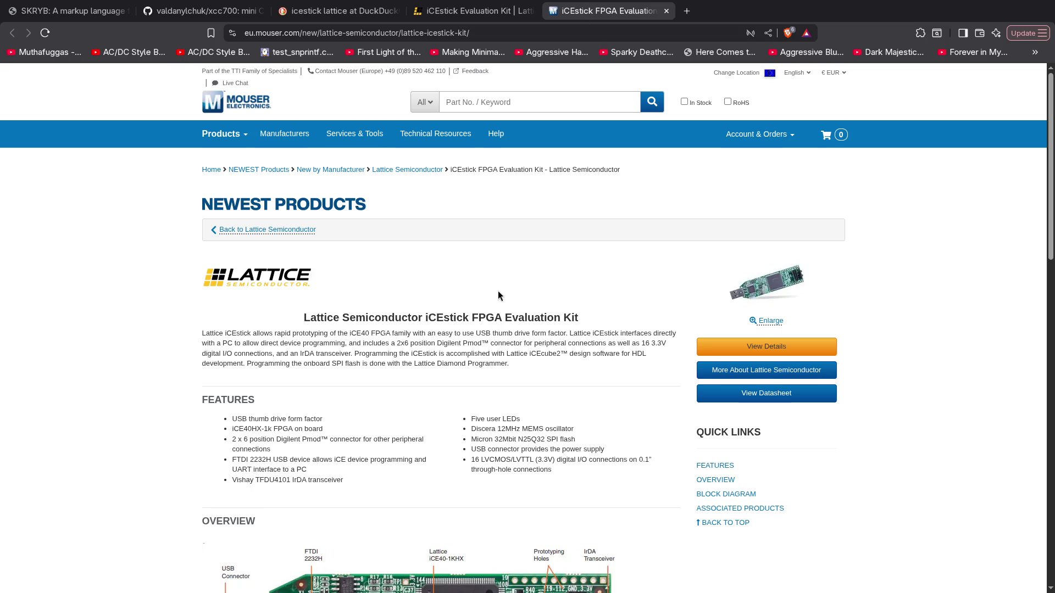
scroll(498, 291, down, 3)
scroll(537, 279, down, 10)
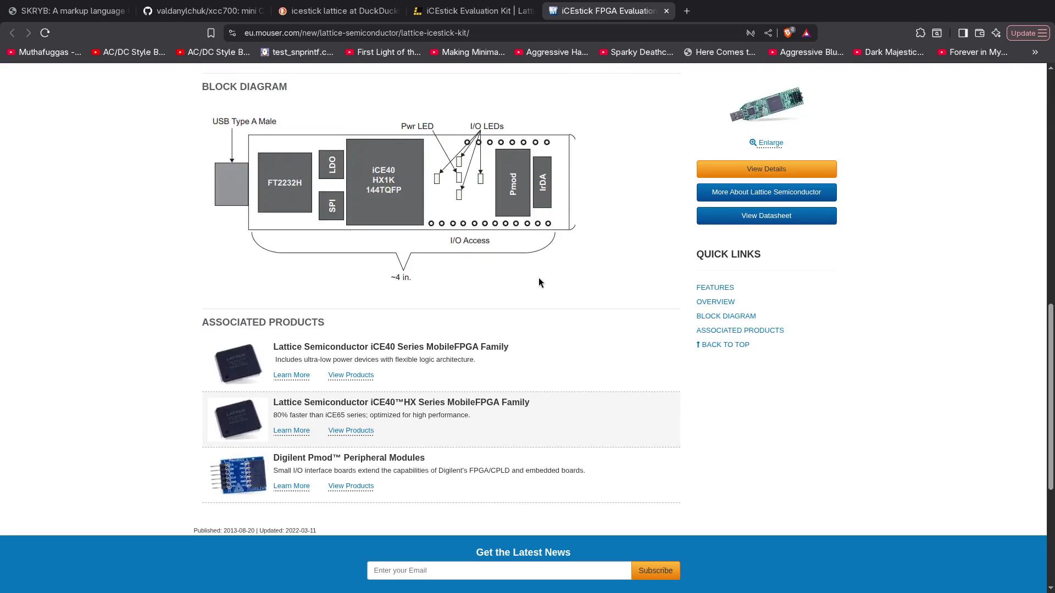
scroll(538, 278, up, 11)
scroll(538, 277, up, 3)
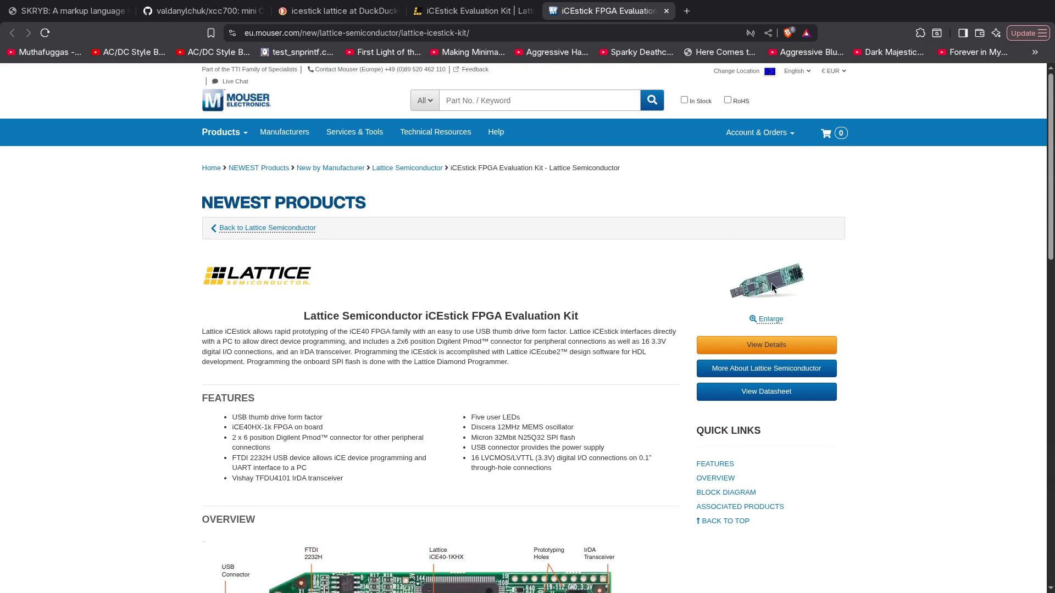
click(756, 346)
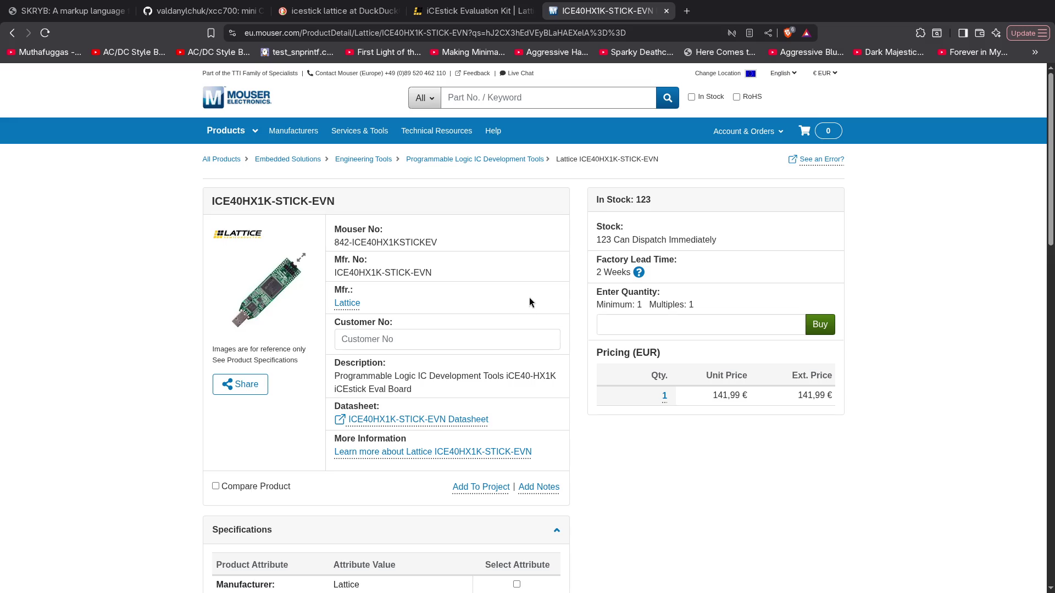
scroll(529, 294, down, 2)
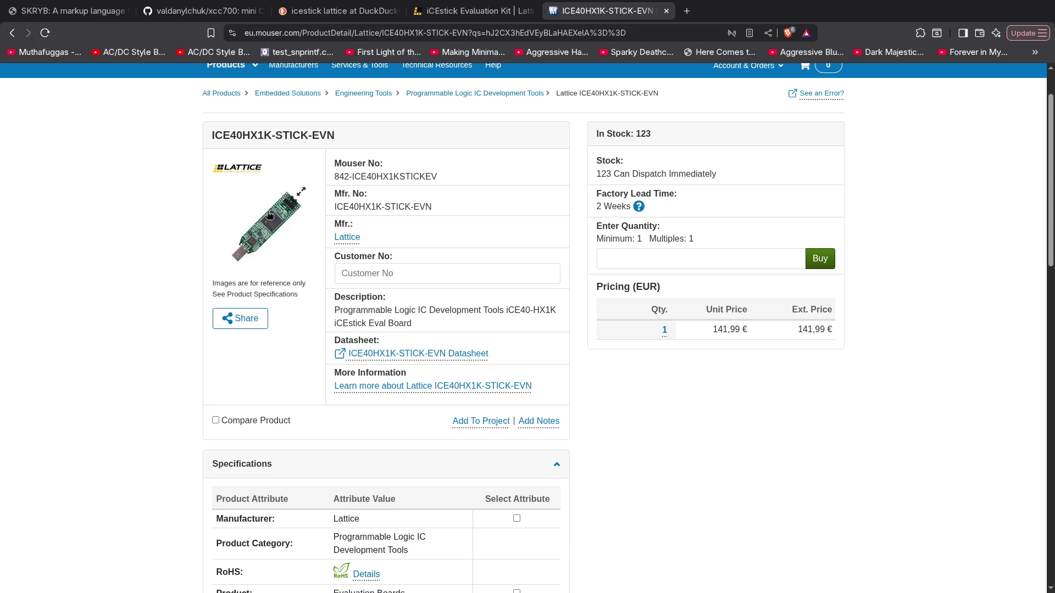
scroll(269, 223, down, 3)
scroll(269, 231, down, 3)
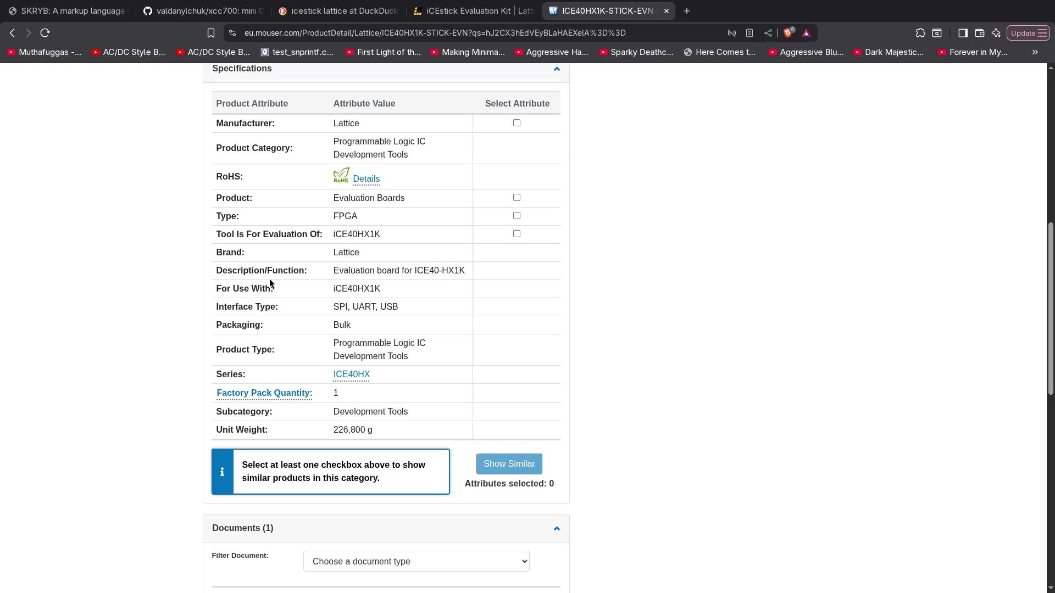
scroll(271, 285, down, 2)
scroll(742, 366, up, 8)
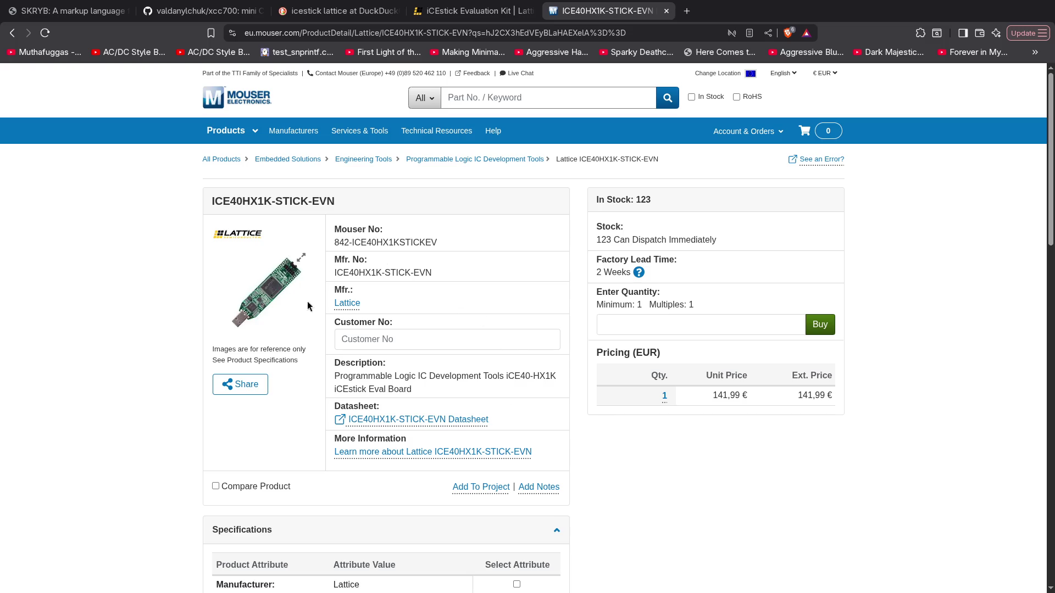
scroll(687, 437, down, 1)
scroll(787, 360, down, 2)
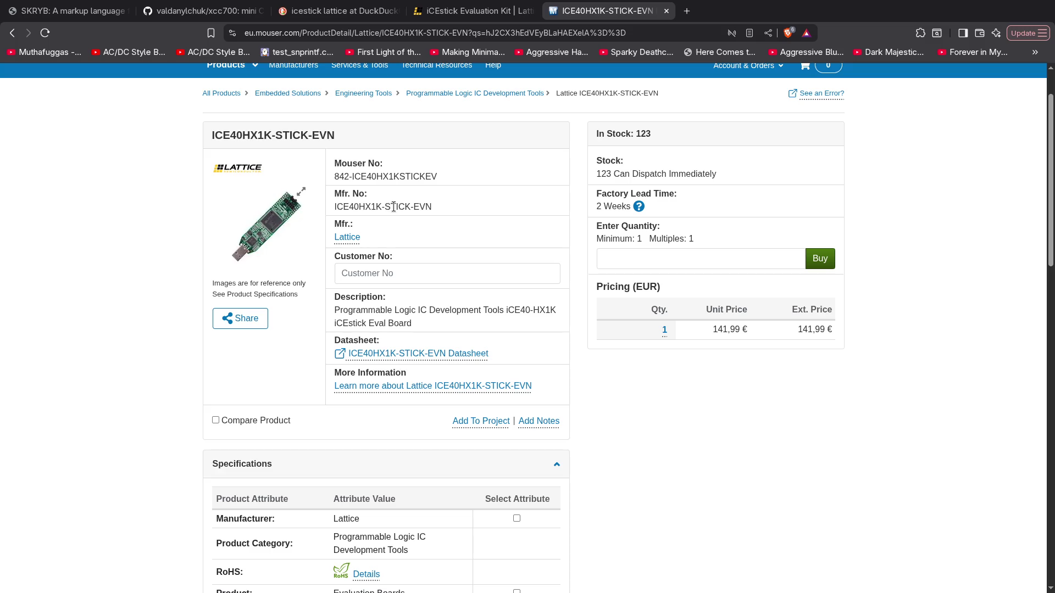
click(281, 209)
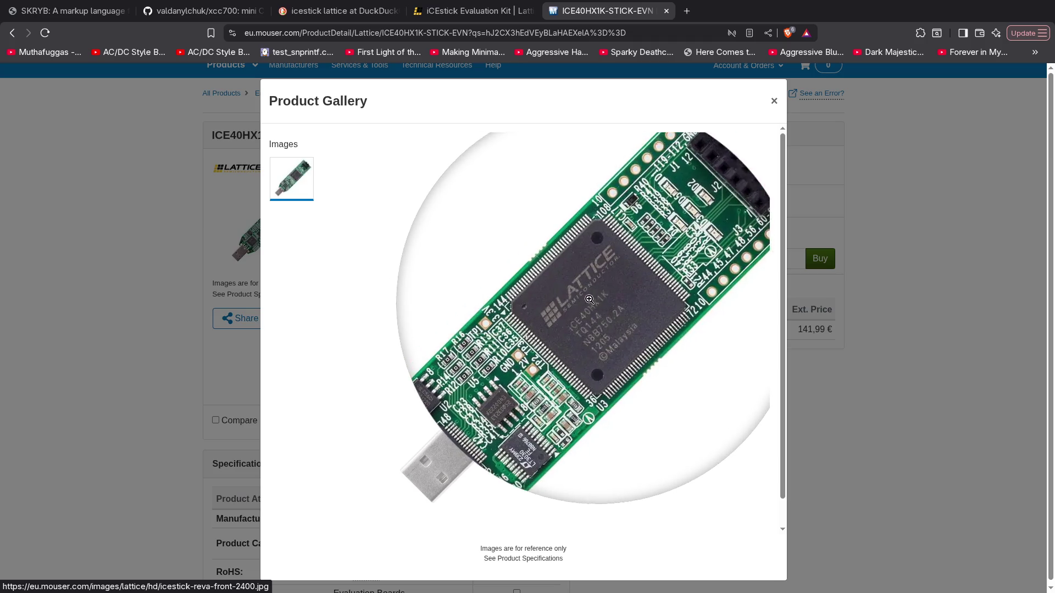
key(Escape)
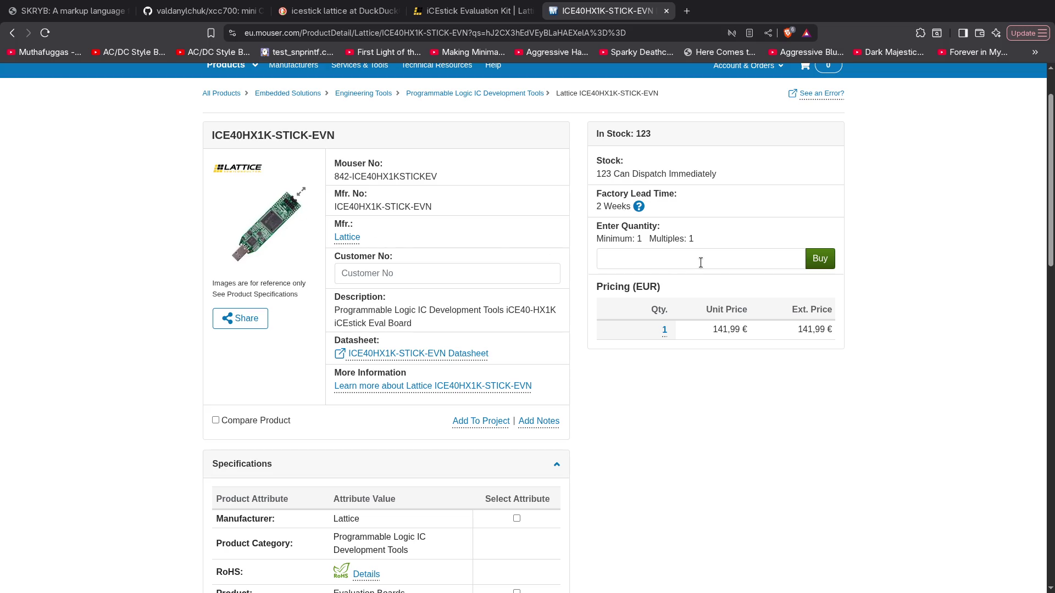
double_click(726, 330)
Close the Mouser tab and view the iCEstick packaging photo enlarged, then close it
middle_click(601, 12)
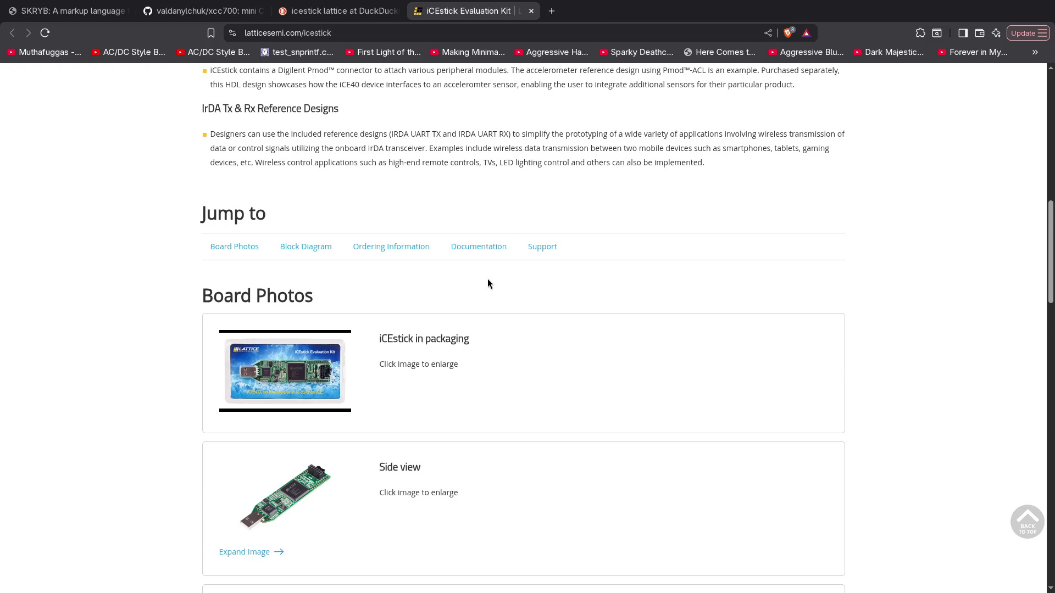
scroll(488, 282, down, 3)
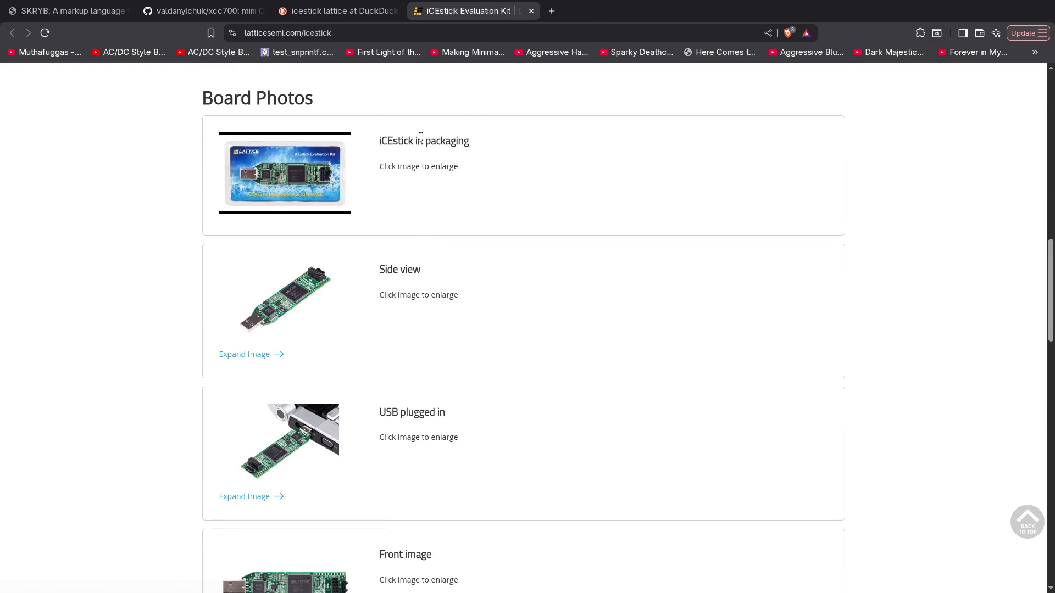
middle_click(306, 180)
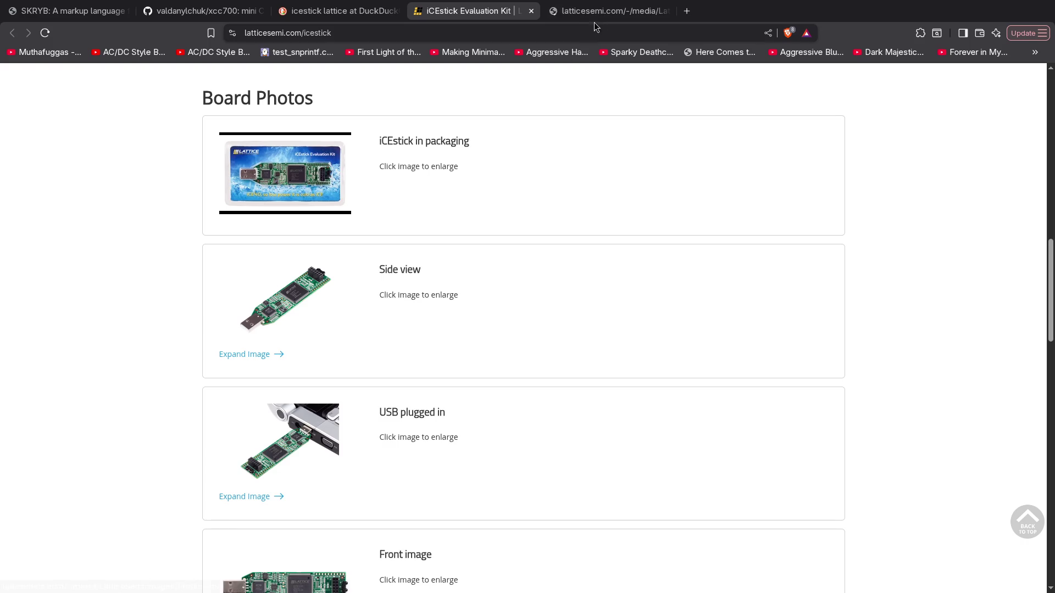
click(600, 15)
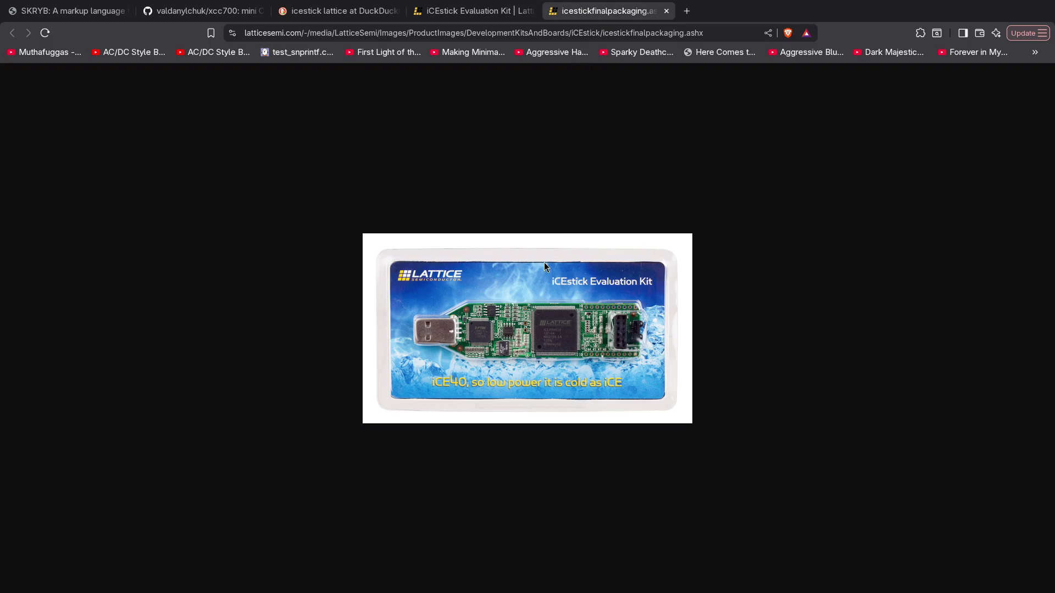
middle_click(628, 17)
Scroll the iCEstick page once more, then close the iCEstick Evaluation Kit tab
scroll(365, 279, down, 15)
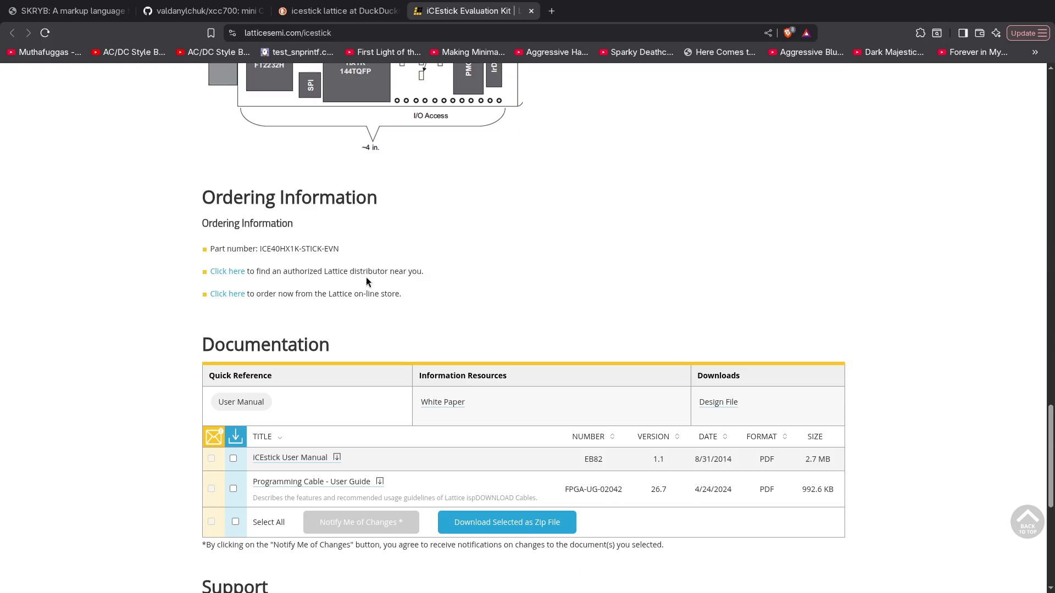
scroll(279, 268, down, 5)
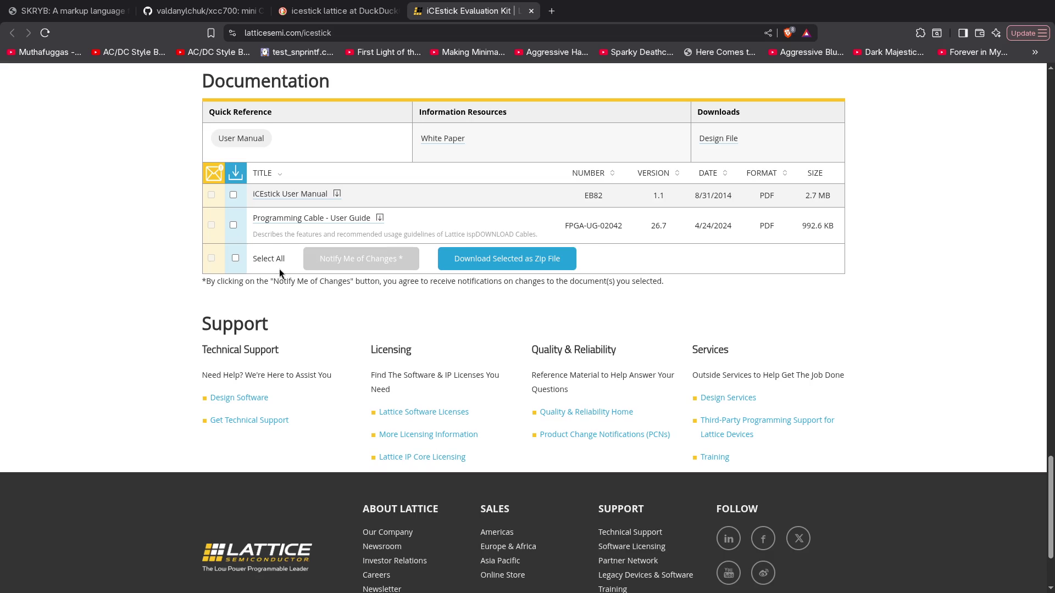
scroll(402, 200, up, 15)
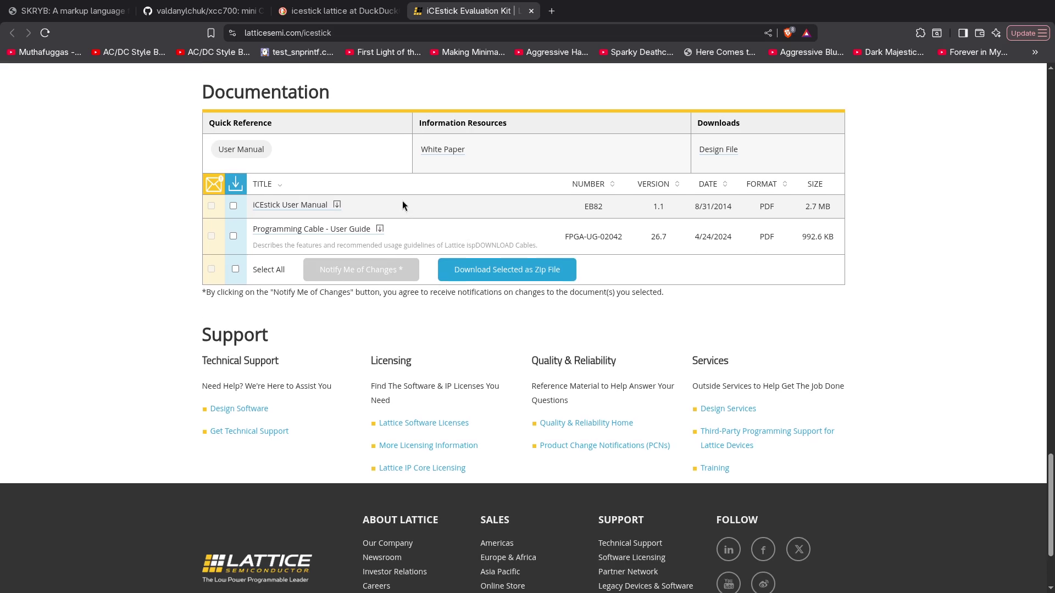
key(ctrl+shift+Tab)
middle_click(477, 14)
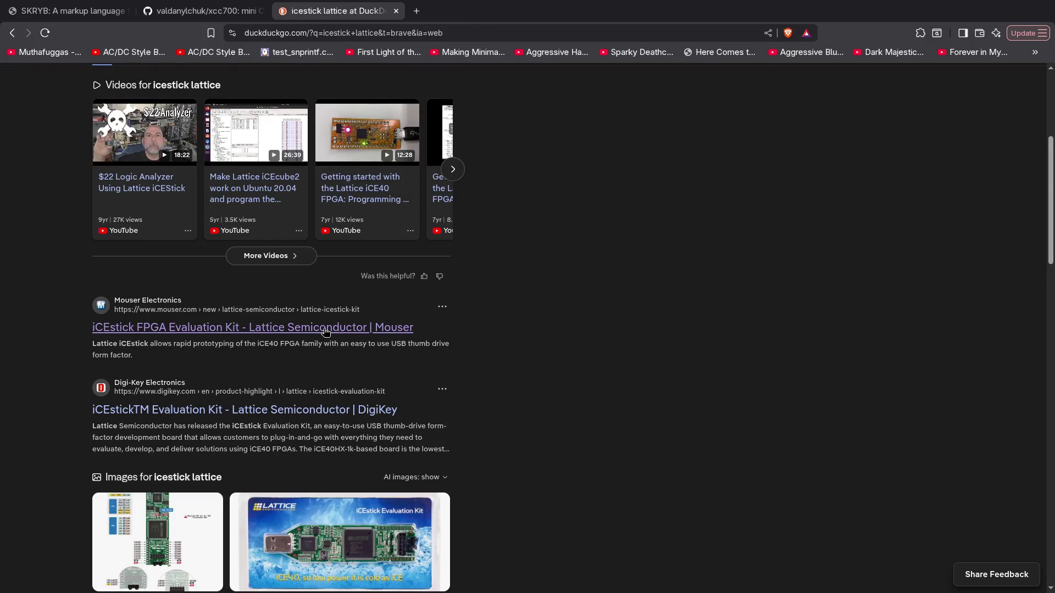
Open the DigiKey iCEstick result and get past its Cloudflare verification check
scroll(81, 244, down, 3)
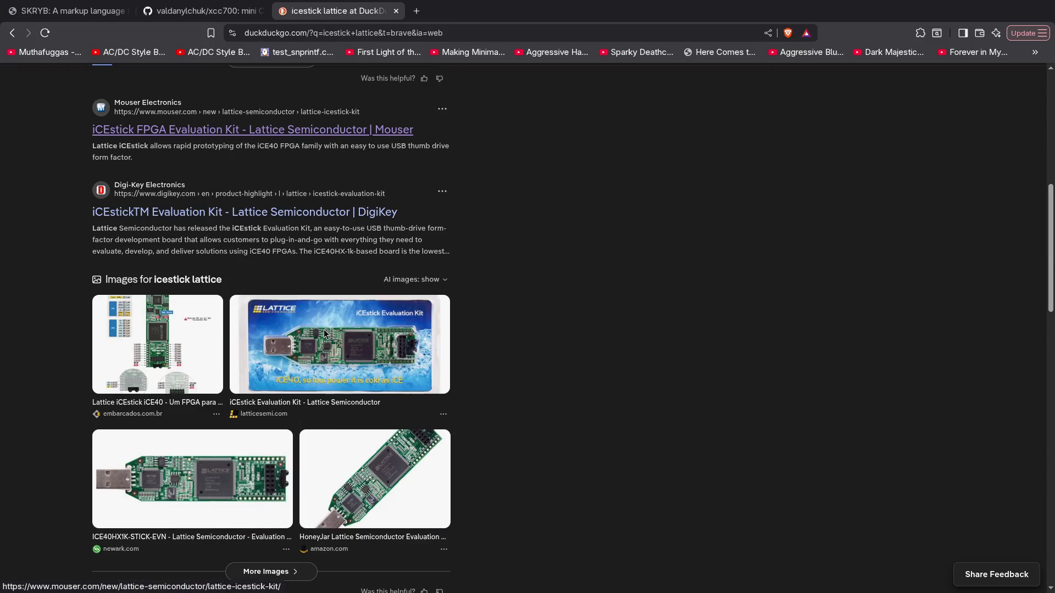
middle_click(202, 214)
key(ctrl+Tab)
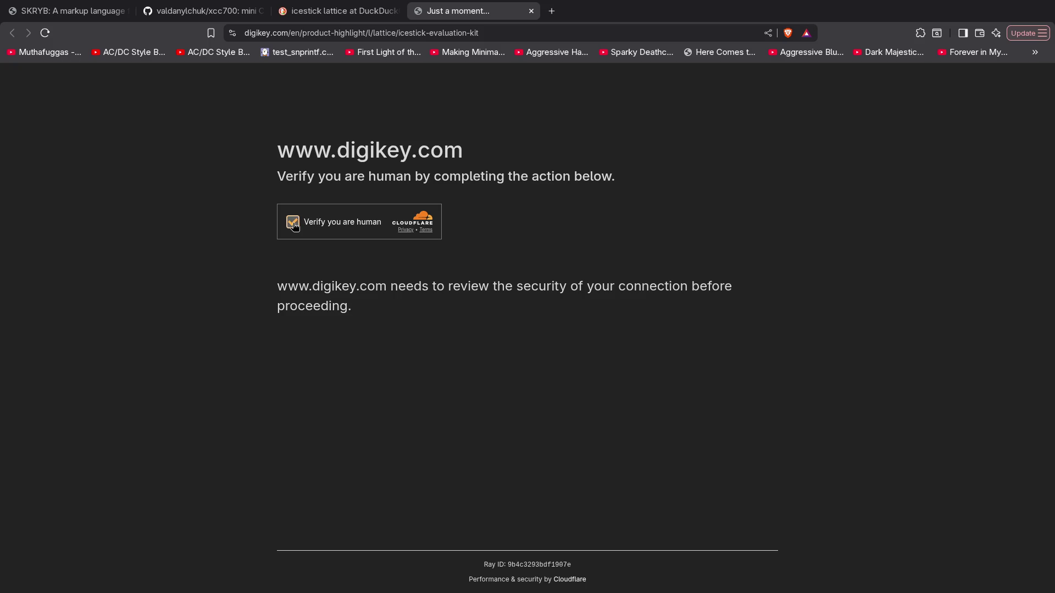
click(324, 219)
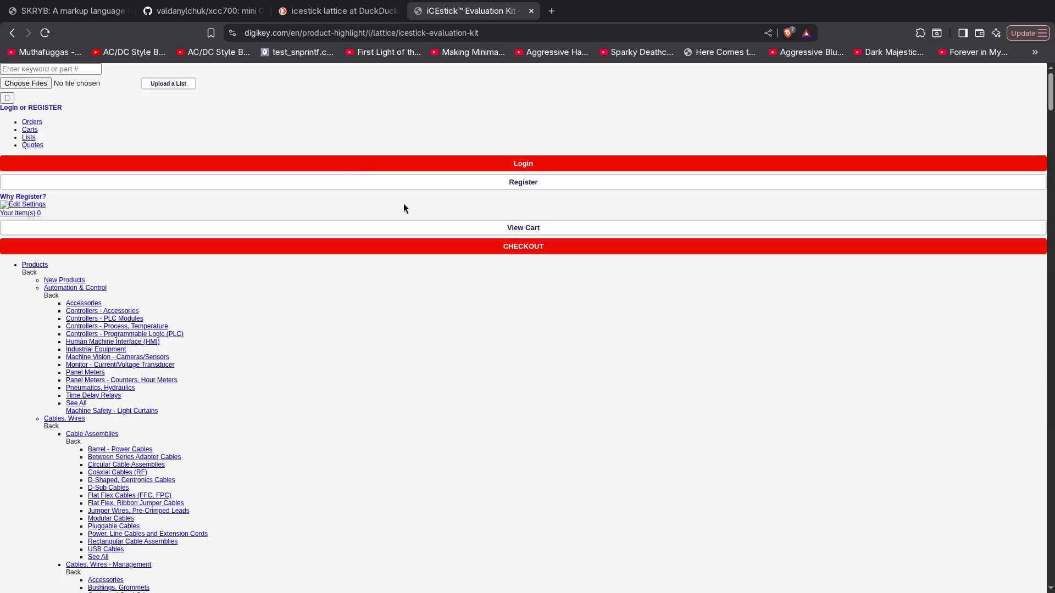
scroll(404, 203, down, 15)
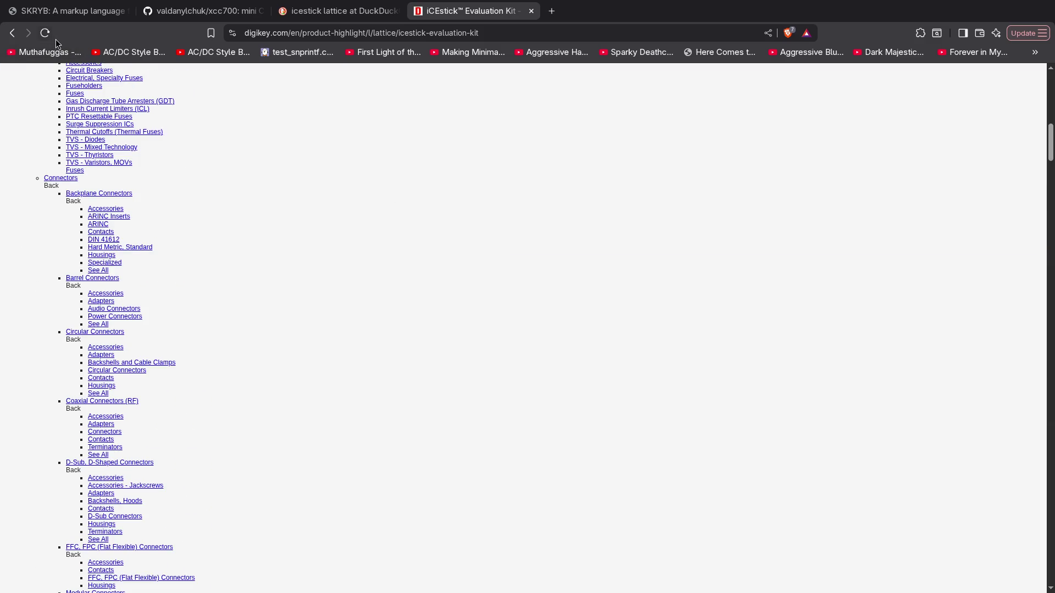
click(45, 37)
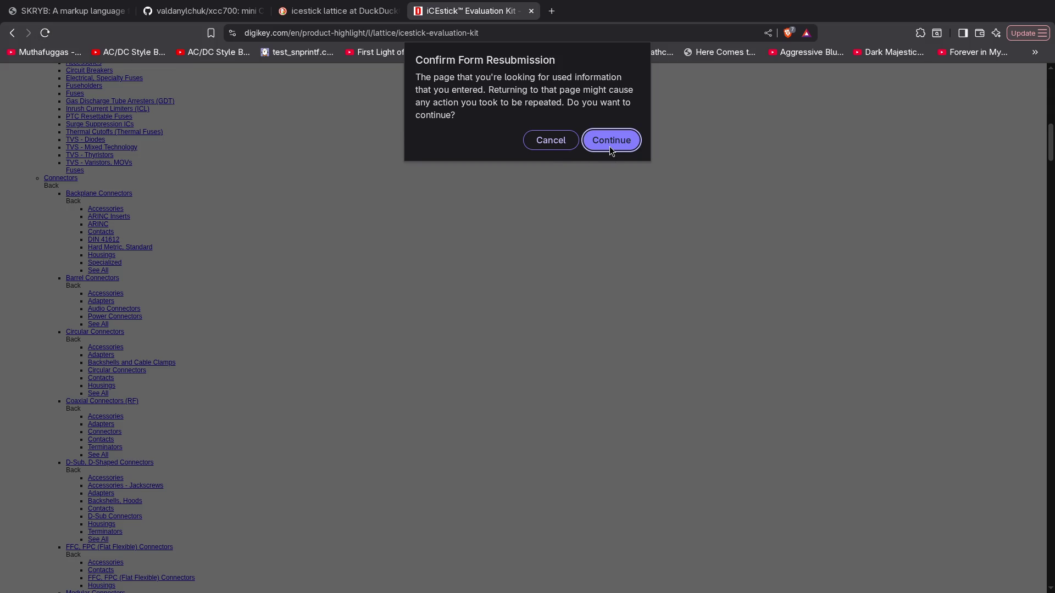
click(546, 141)
Check the DigiKey listing's $152.40 price and 45 in stock, then close the tab
scroll(395, 265, down, 8)
scroll(399, 263, down, 20)
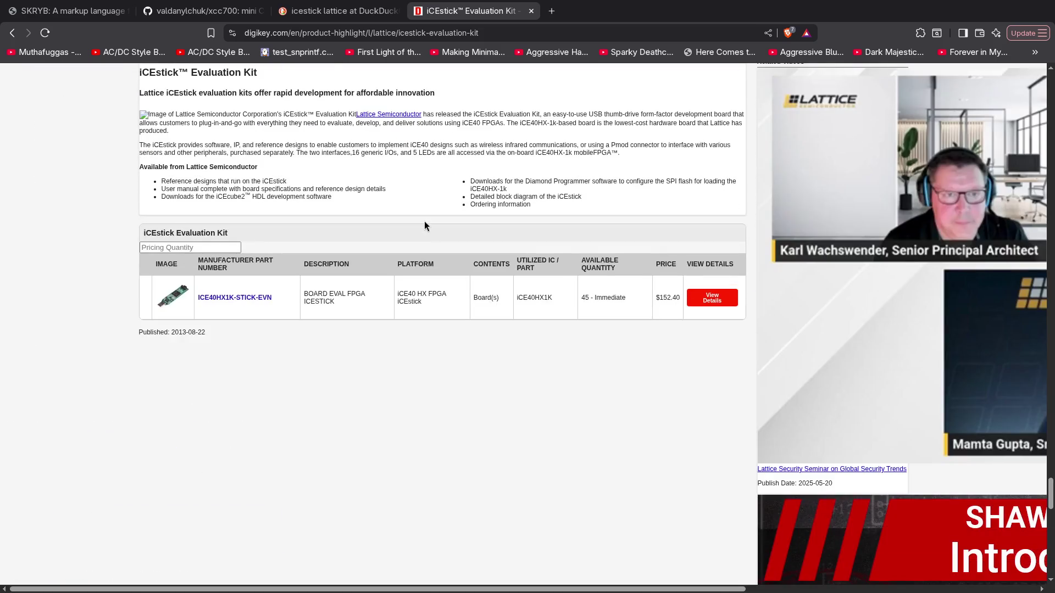
scroll(424, 221, up, 8)
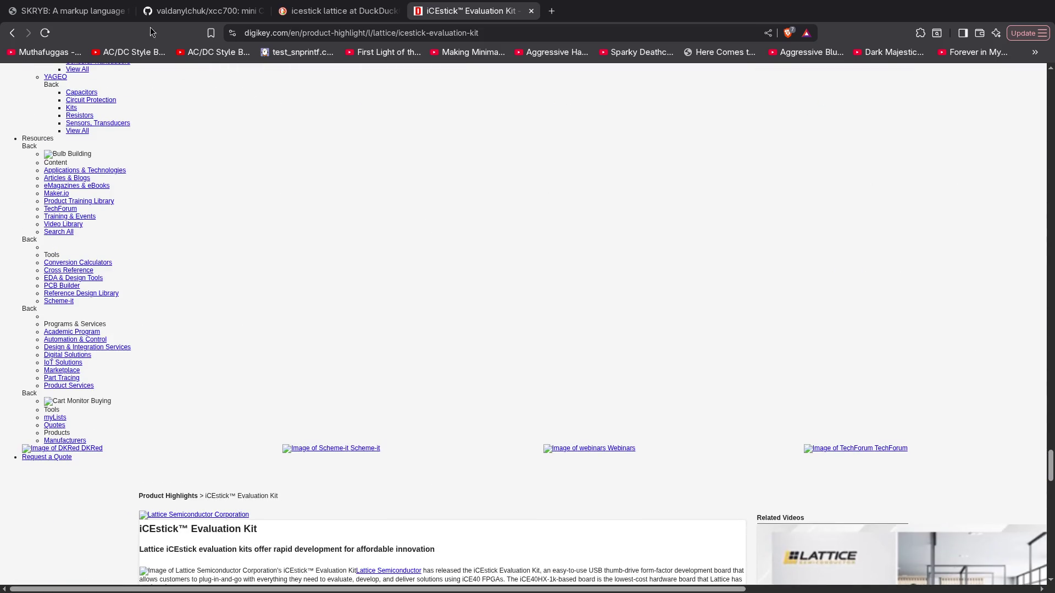
click(45, 33)
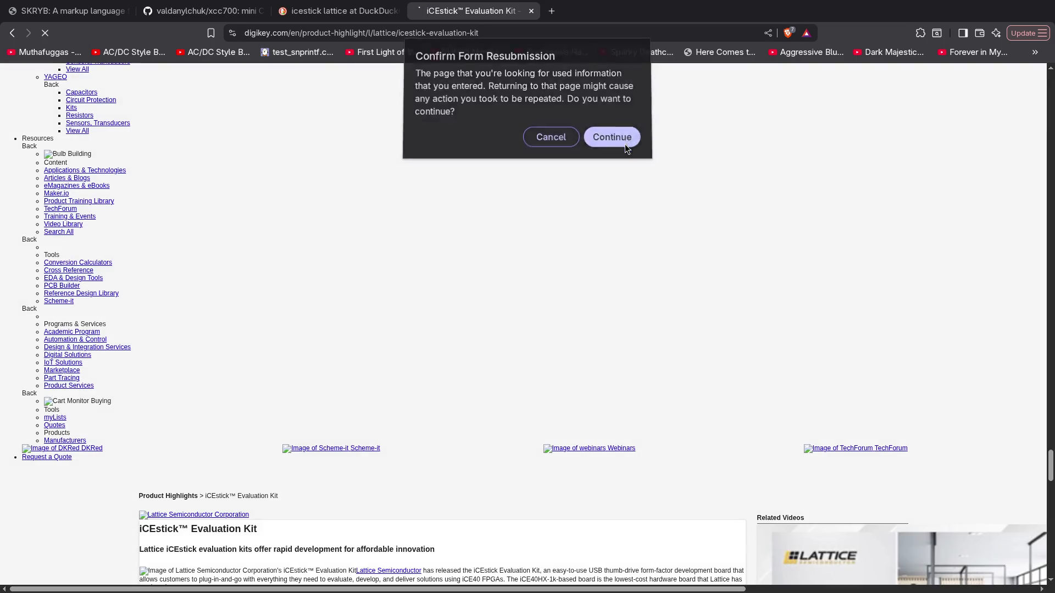
click(625, 144)
scroll(463, 192, up, 7)
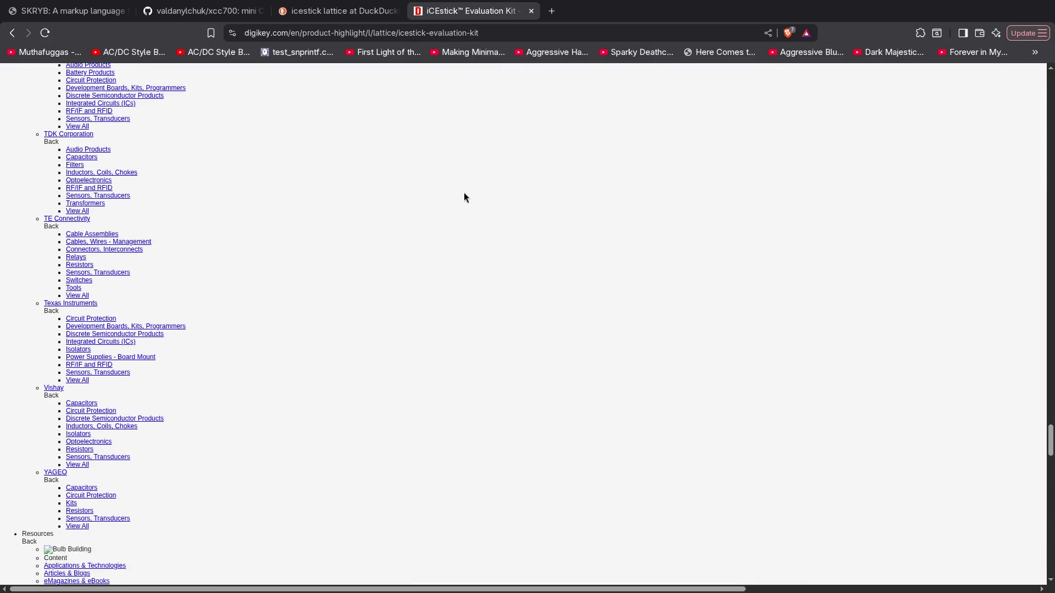
scroll(460, 170, up, 7)
scroll(456, 144, up, 10)
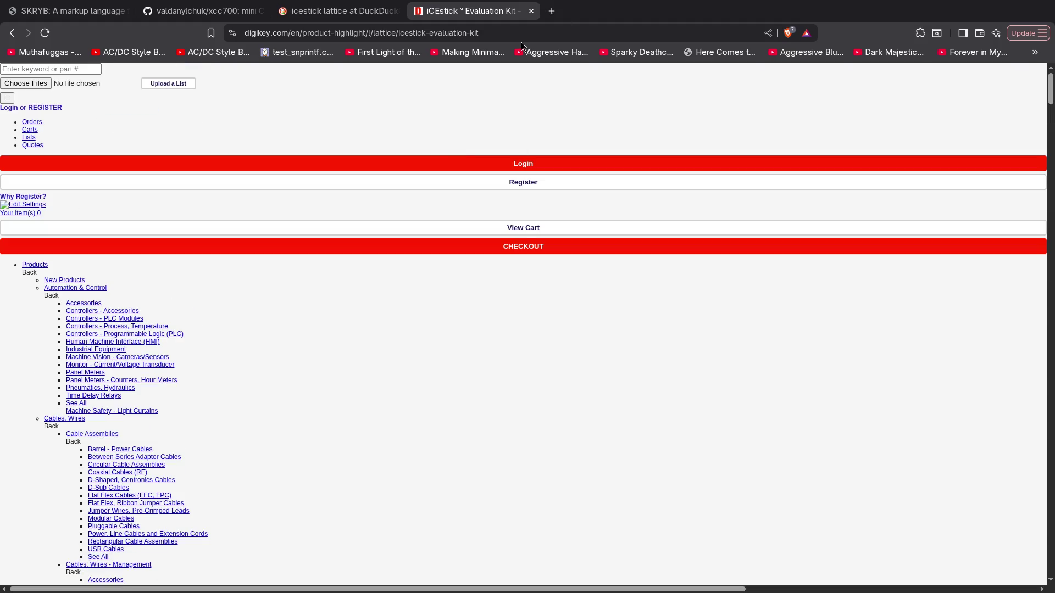
key(ctrl+w)
scroll(373, 292, down, 6)
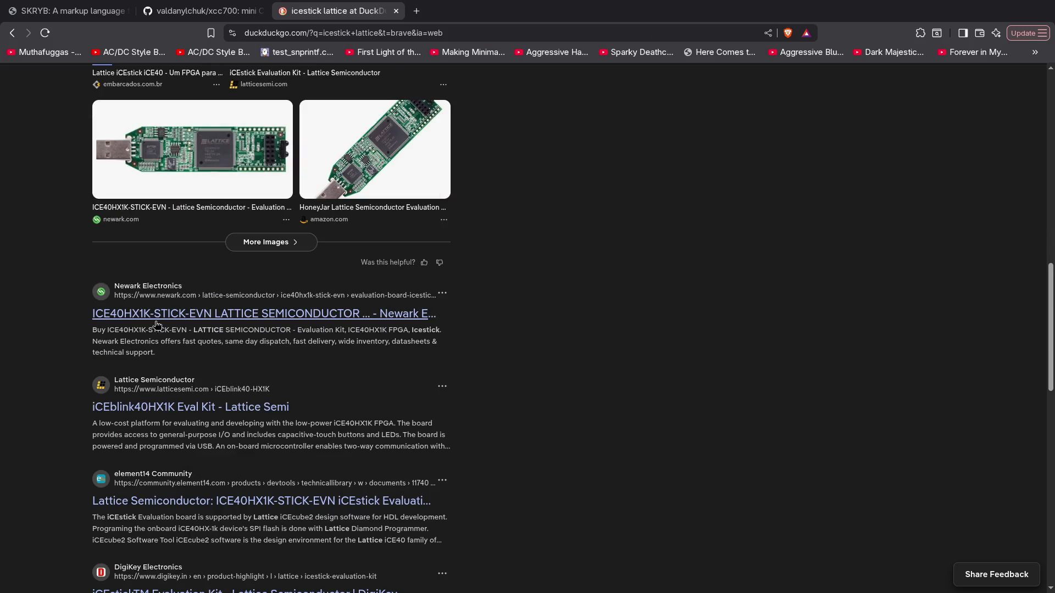
scroll(319, 347, down, 2)
scroll(267, 308, down, 3)
middle_click(258, 78)
click(467, 11)
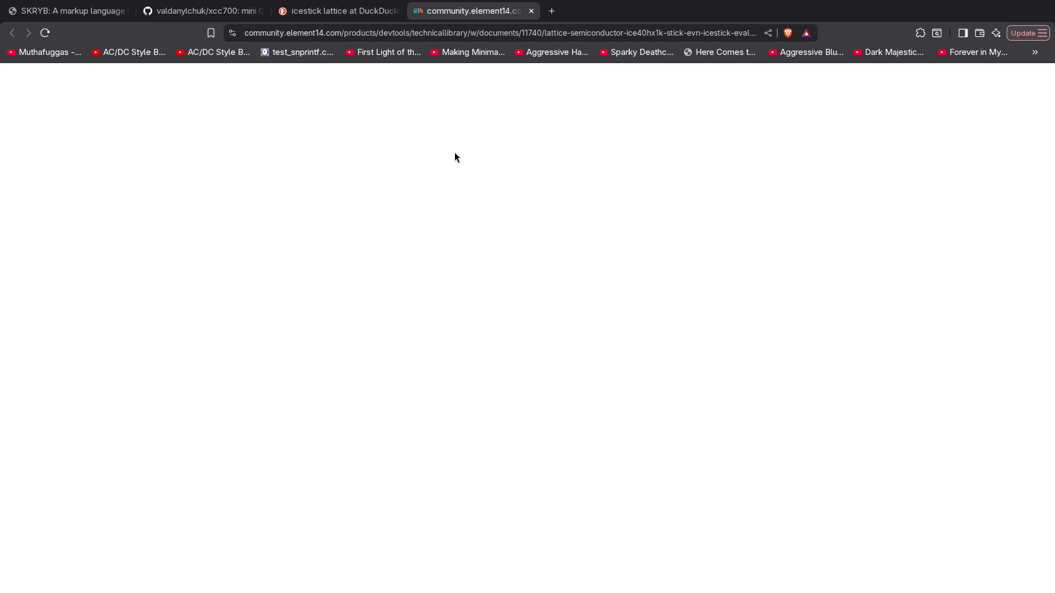
middle_click(456, 15)
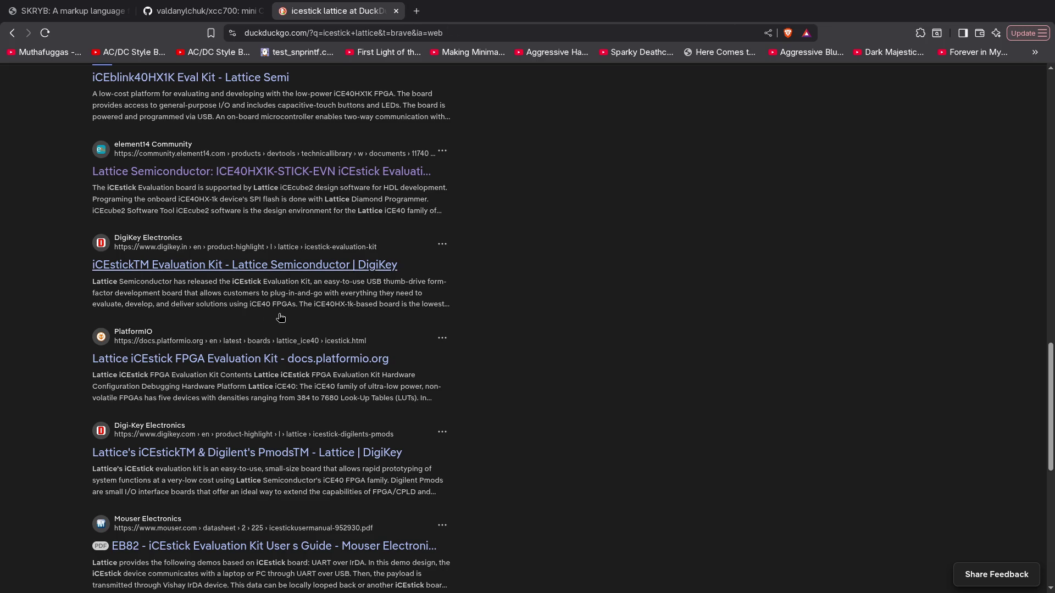
scroll(80, 318, down, 2)
scroll(80, 328, up, 15)
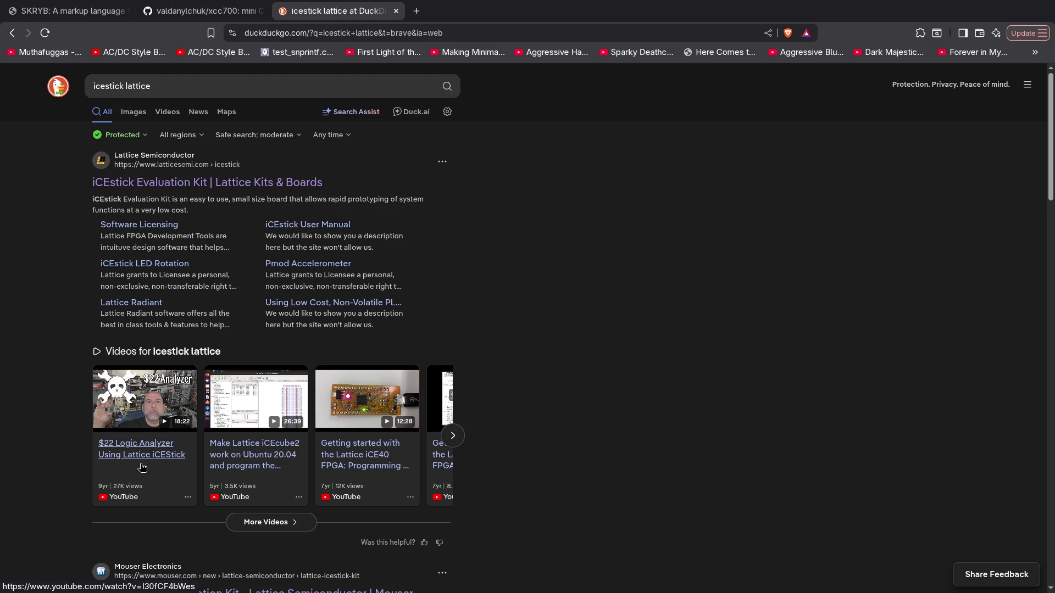
Zoom in to read the 'icestick lattice' results, then reset the zoom to 100%
key(ctrl+plus)
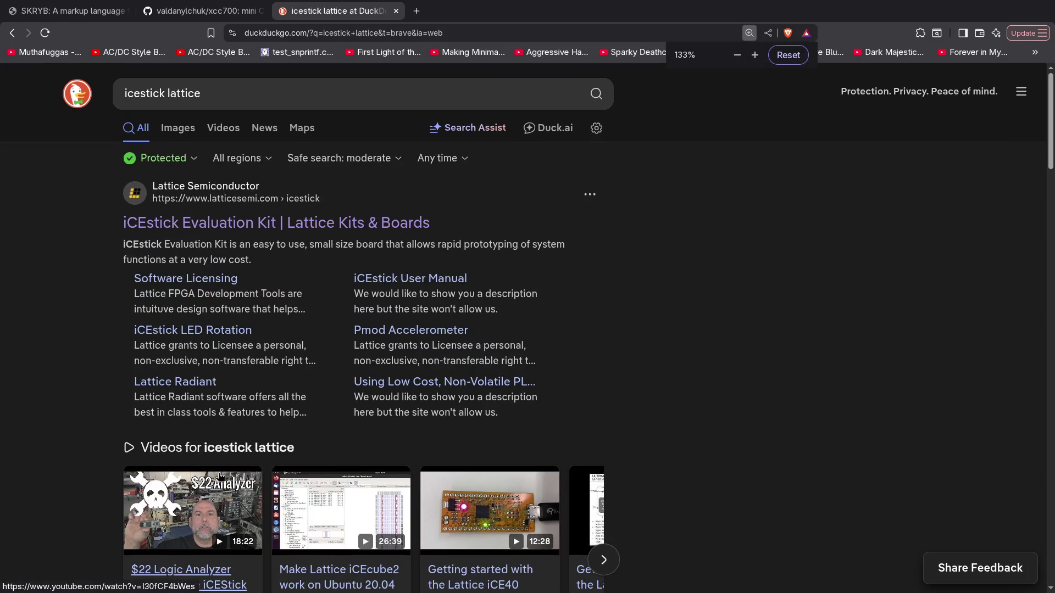
scroll(221, 291, down, 3)
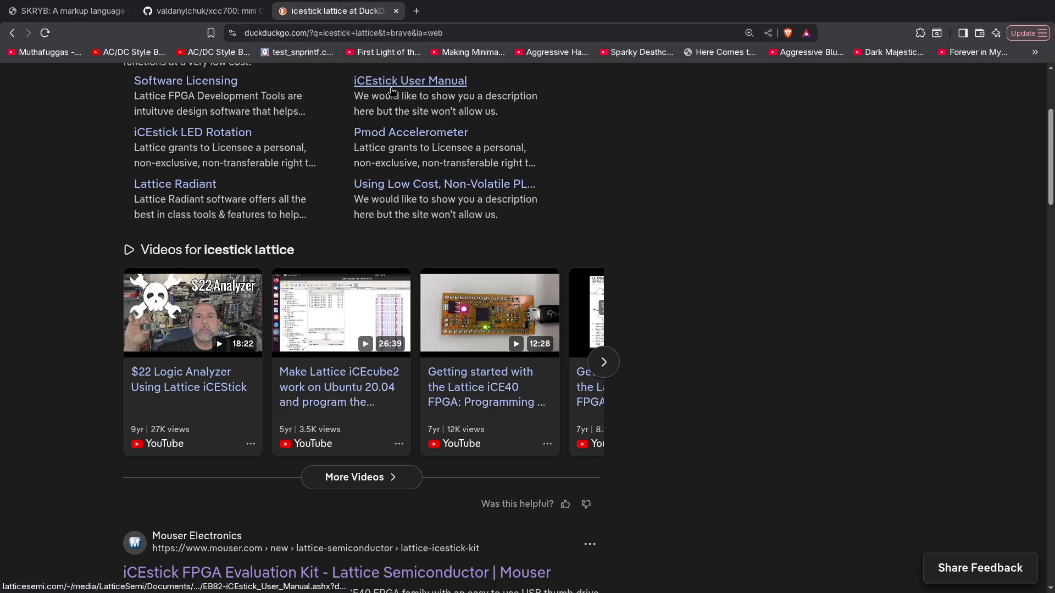
scroll(361, 127, up, 3)
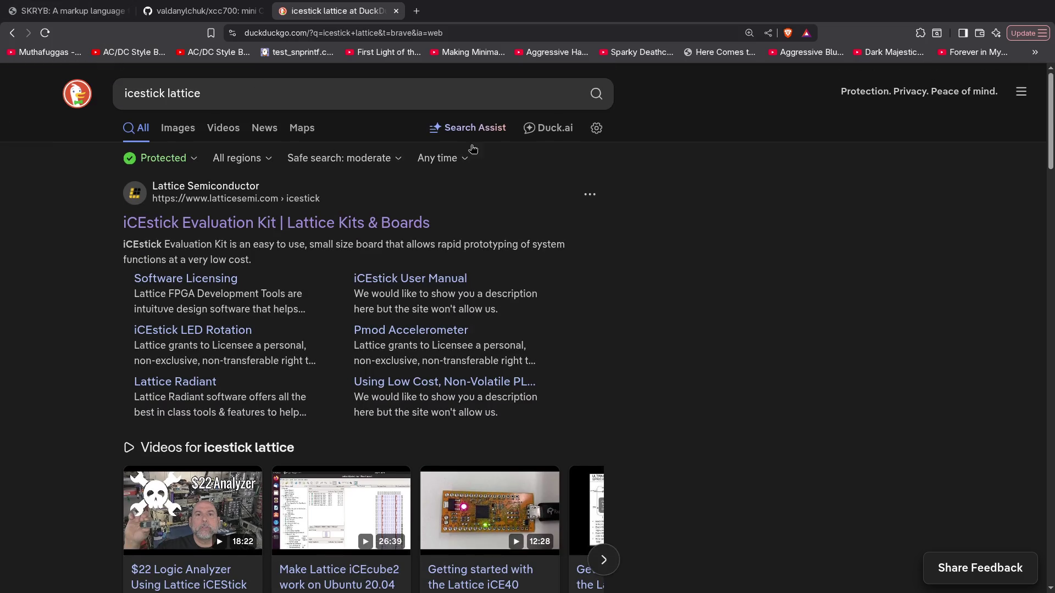
click(749, 33)
click(788, 55)
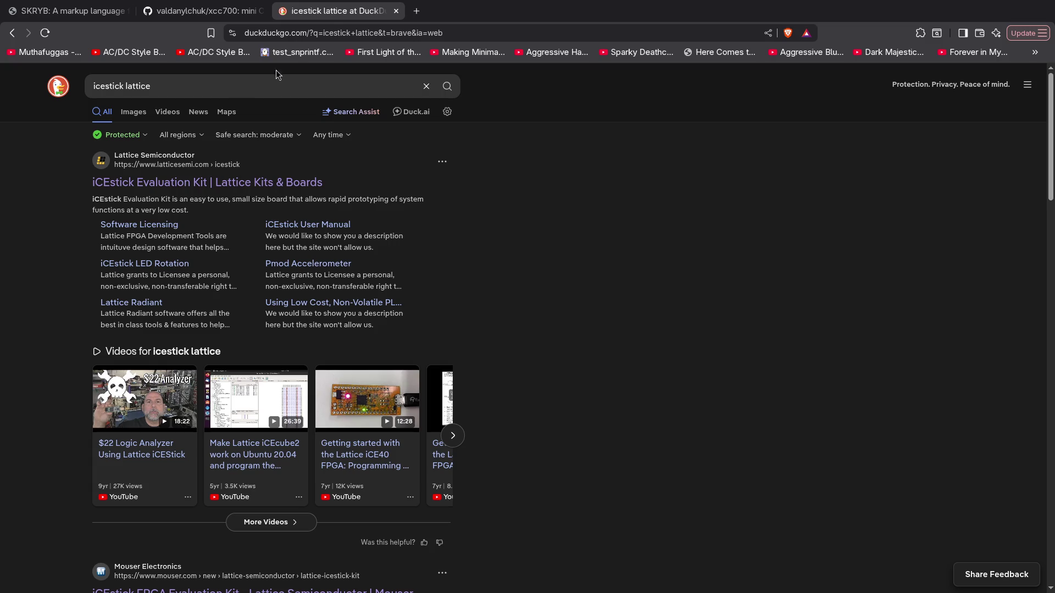
Open the '$22 Logic Analyzer Using Lattice iCEStick' video result
click(150, 397)
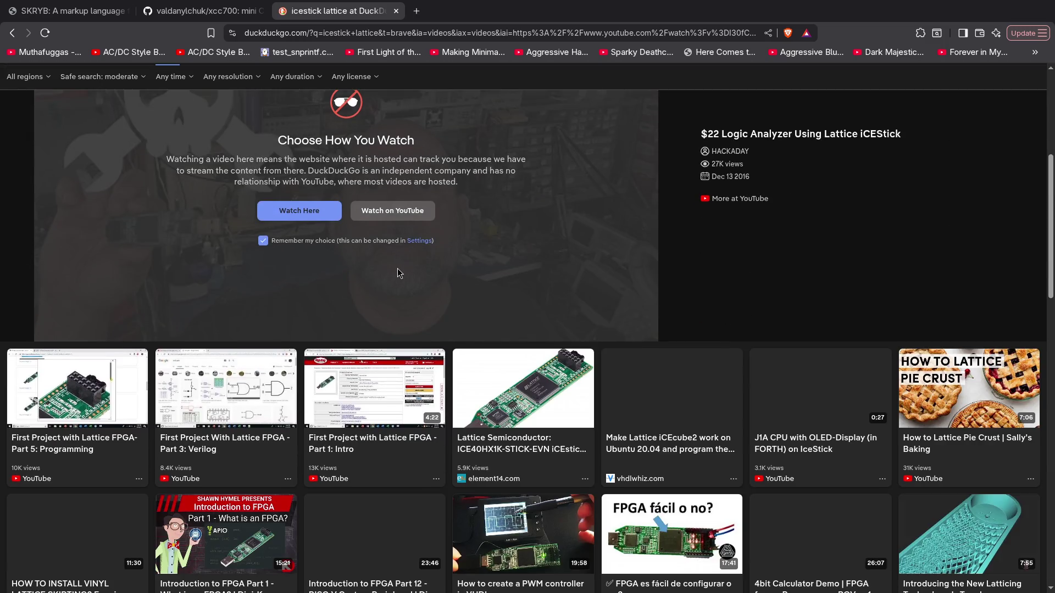
Open the '$22 Logic Analyzer Using Lattice iCEStick' video on YouTube and pause it
scroll(497, 251, up, 3)
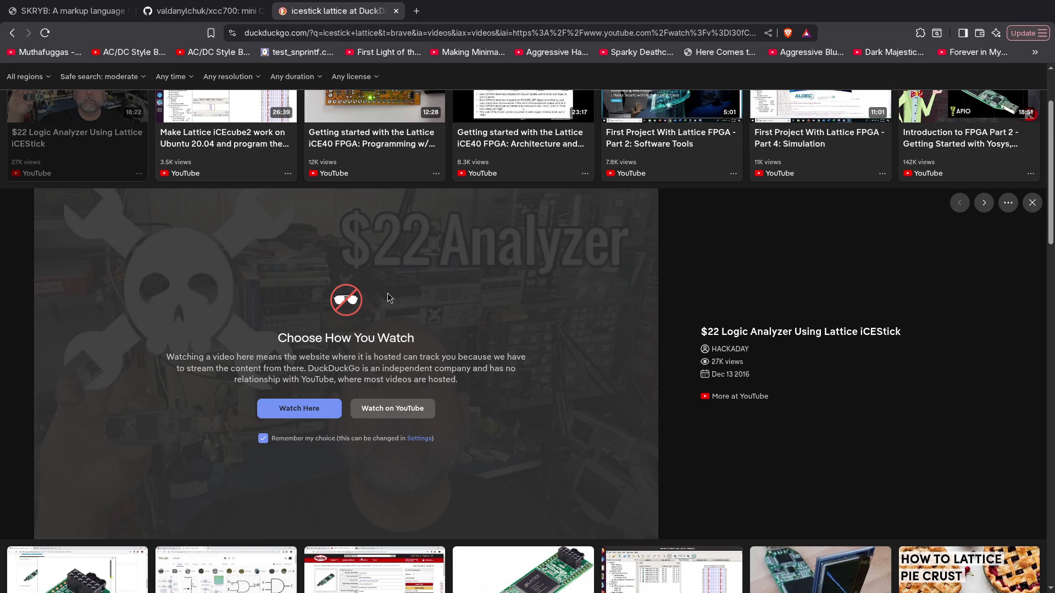
click(820, 335)
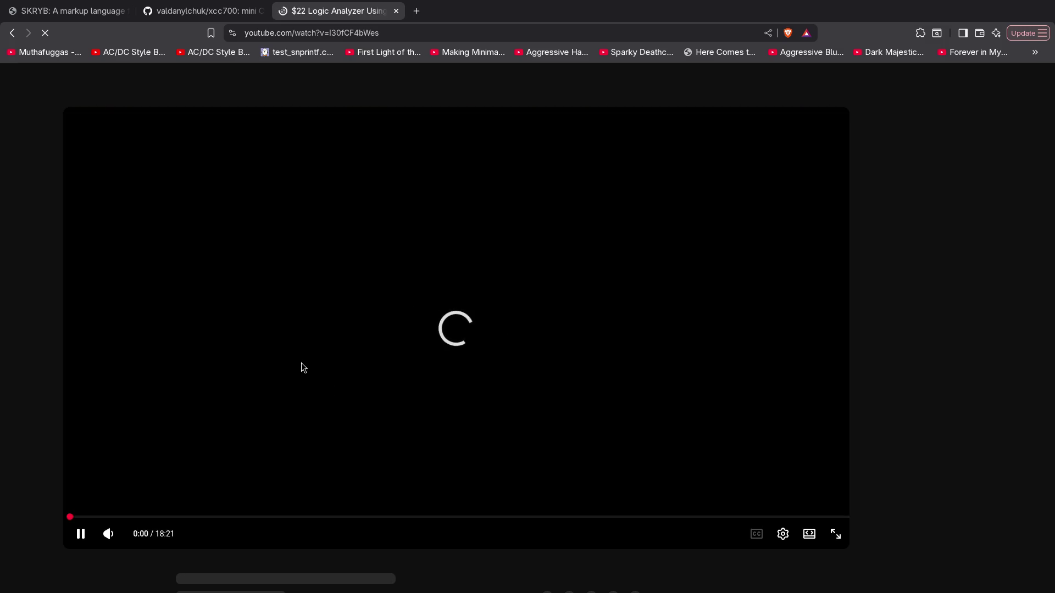
click(301, 363)
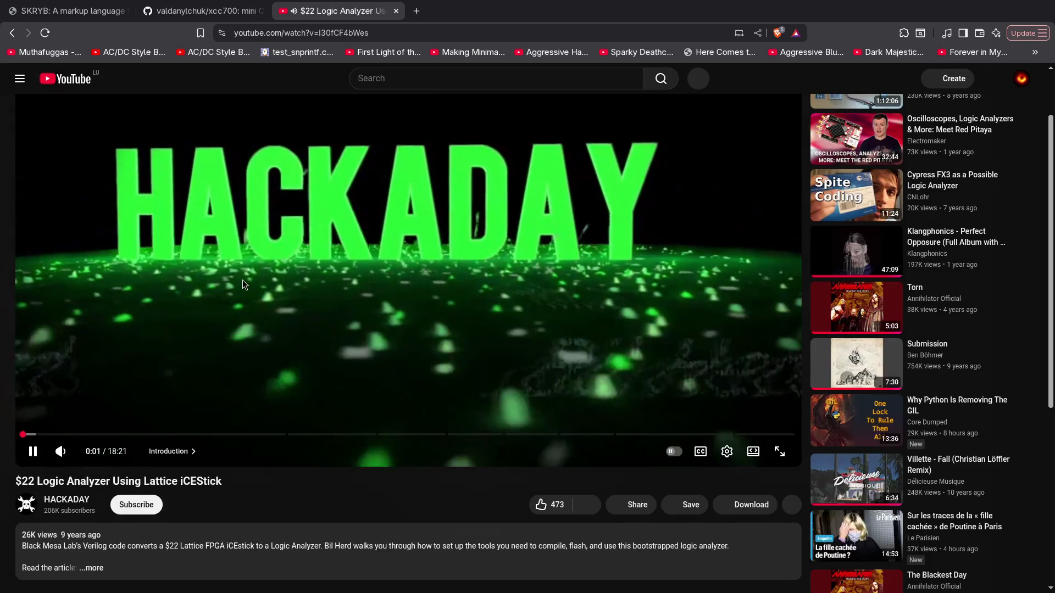
click(242, 279)
Expand the full video description and open its Hackaday article link in a background tab
scroll(223, 332, down, 4)
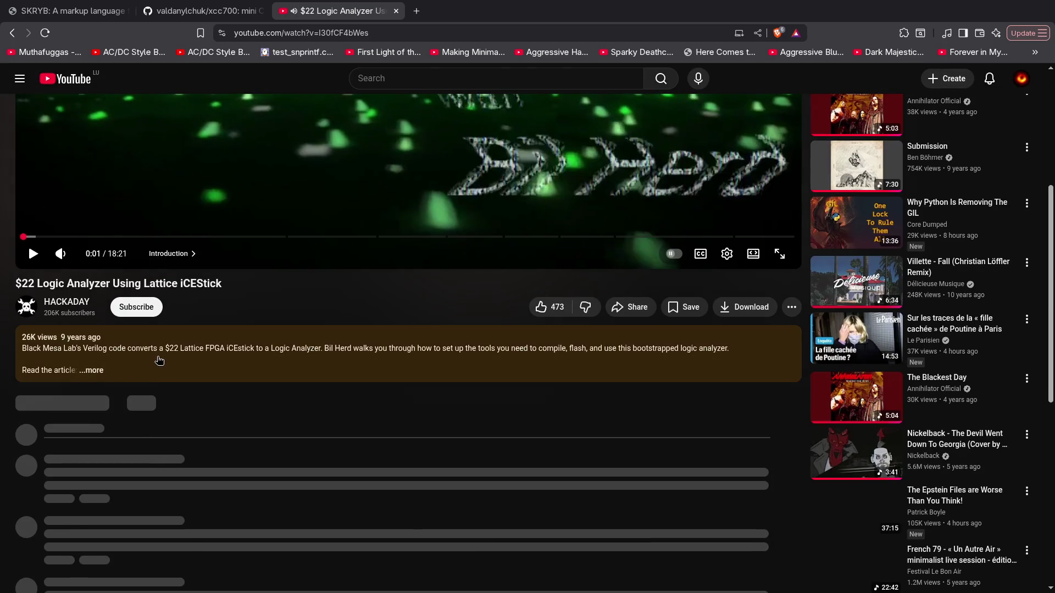
click(159, 361)
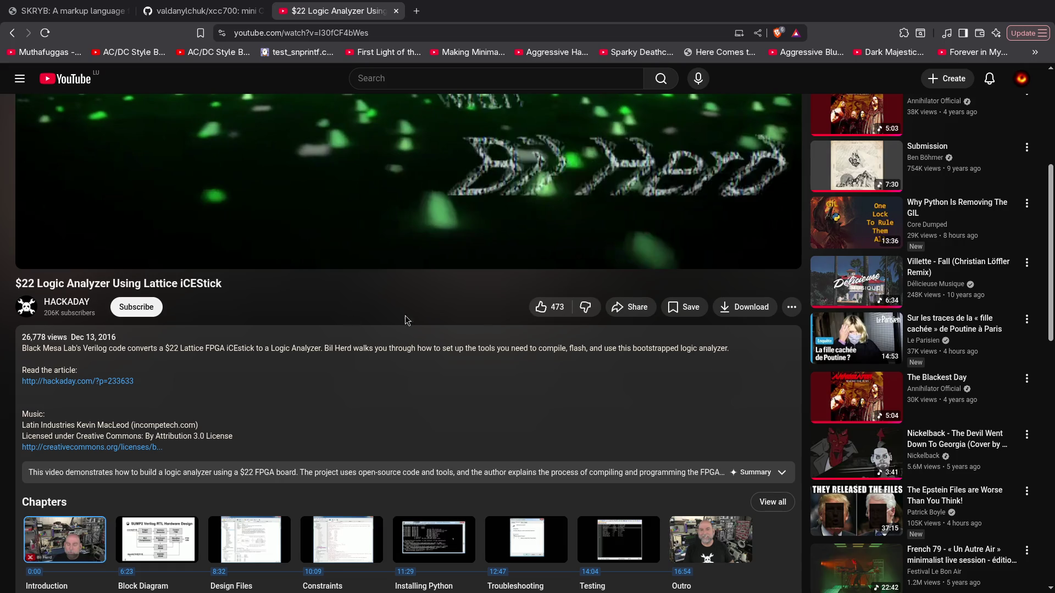
middle_click(88, 383)
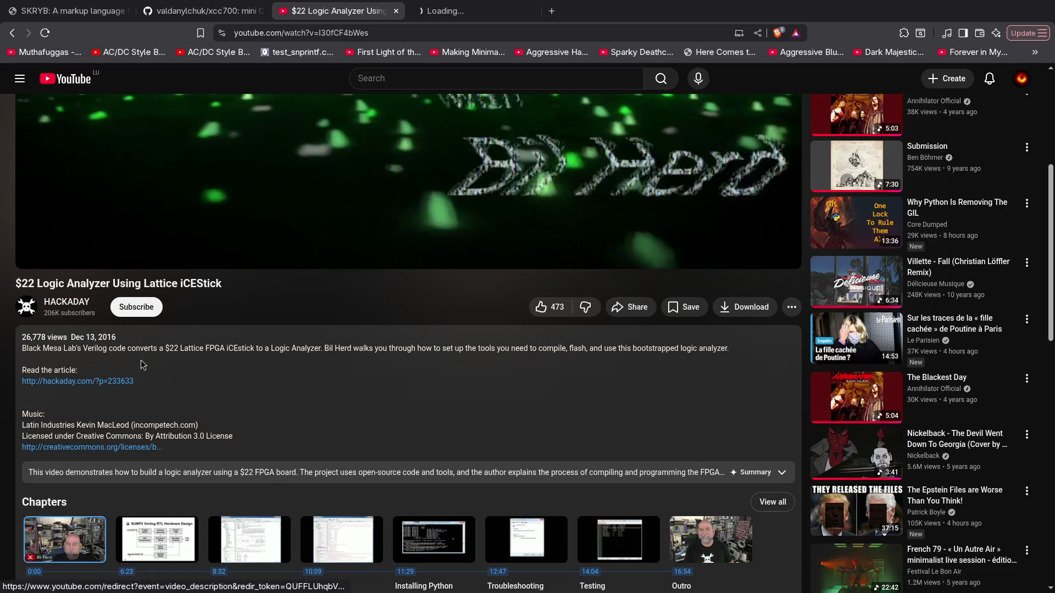
Read through Hackaday's 'Compiling A $22 Logic Analyzer' article, then start a new tab searching 'buspirate'
click(462, 15)
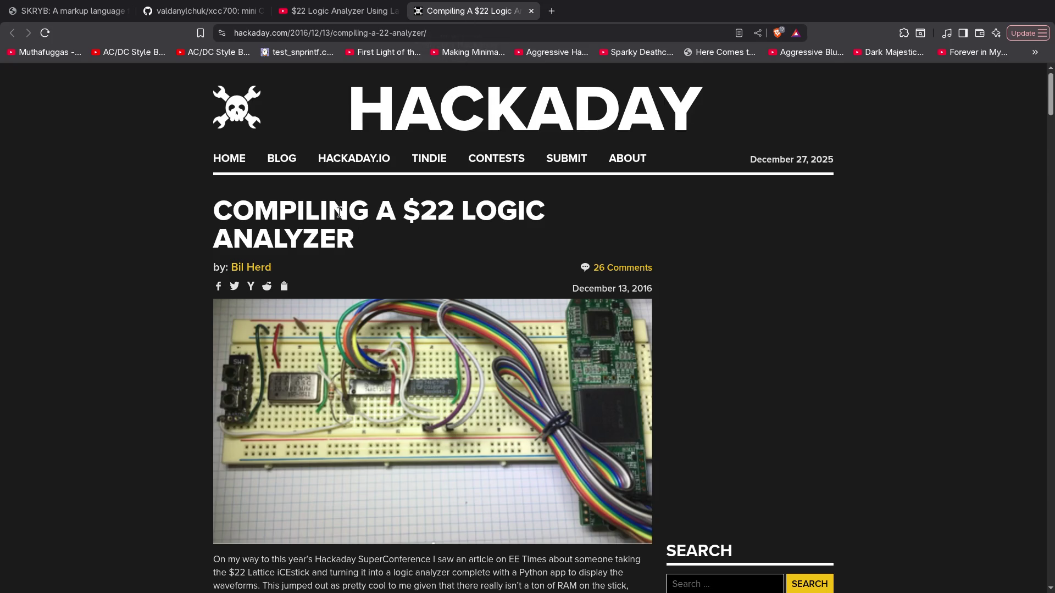
scroll(348, 207, down, 5)
scroll(167, 245, down, 2)
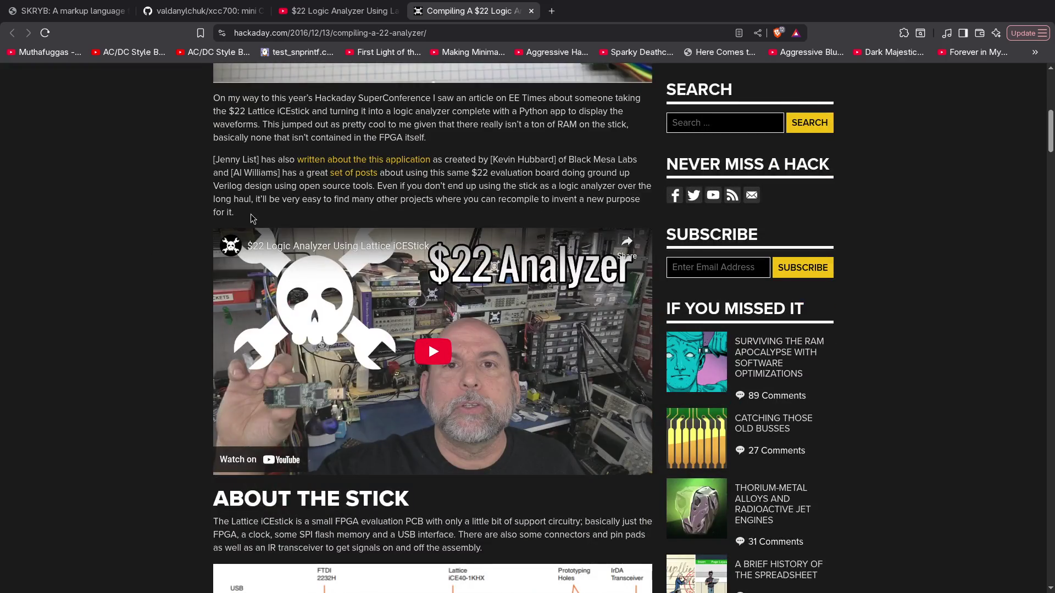
scroll(248, 217, down, 5)
scroll(237, 218, down, 5)
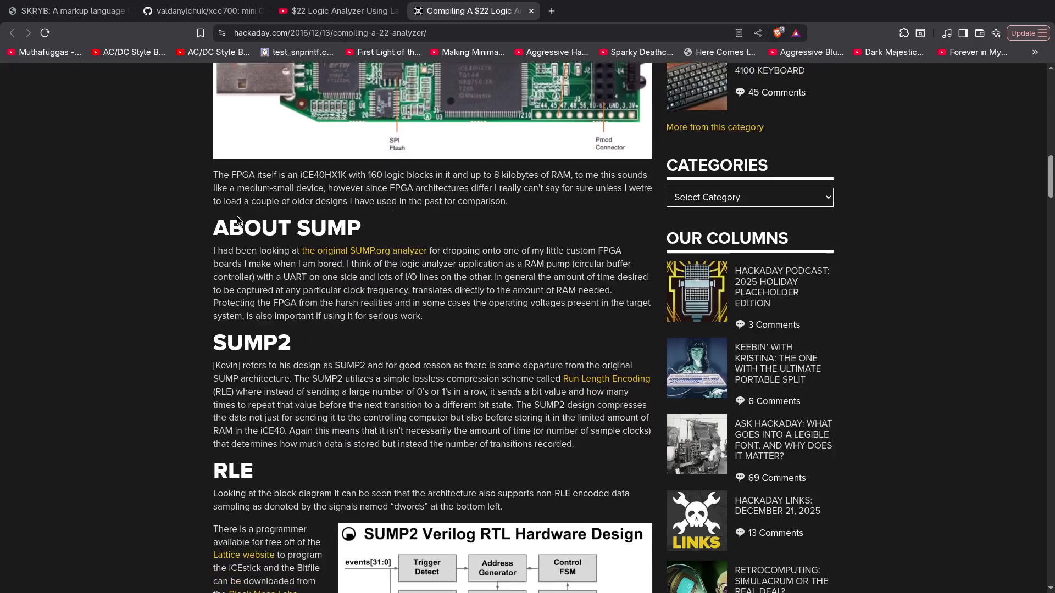
scroll(237, 220, down, 4)
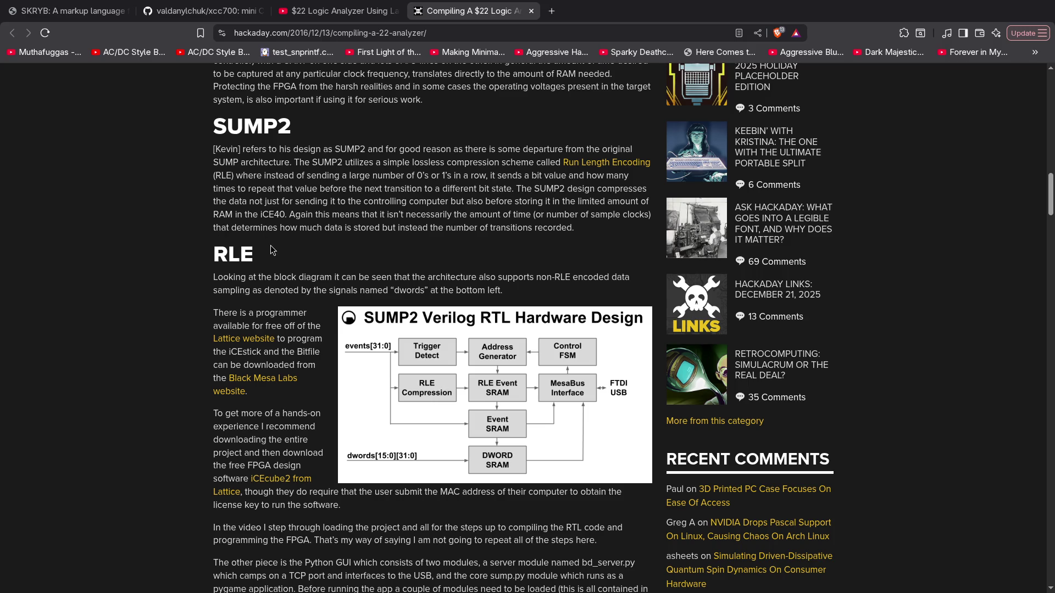
scroll(267, 231, down, 4)
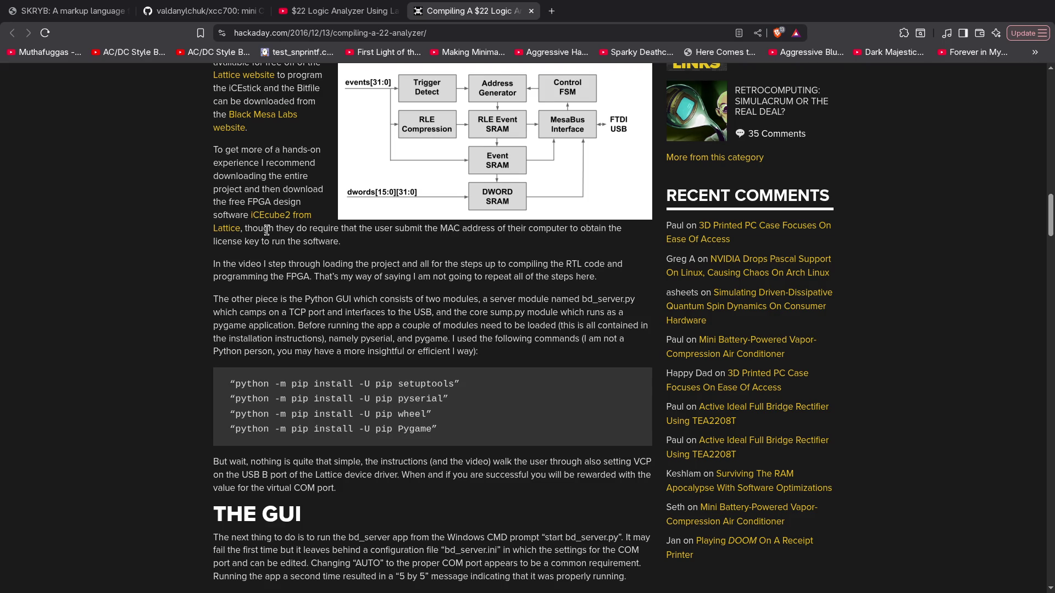
scroll(266, 229, up, 2)
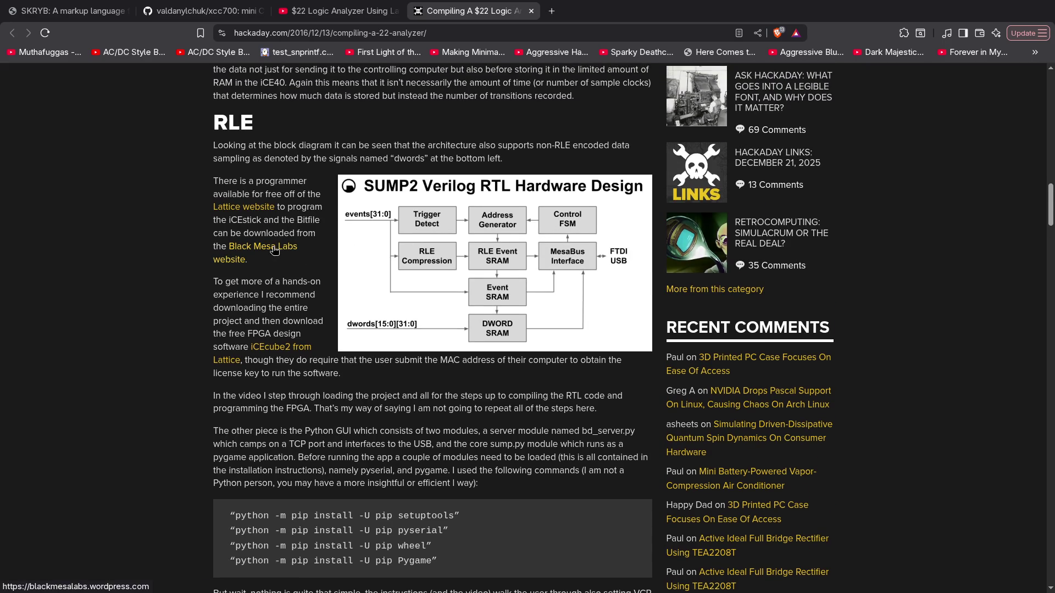
scroll(201, 301, down, 2)
scroll(200, 301, down, 7)
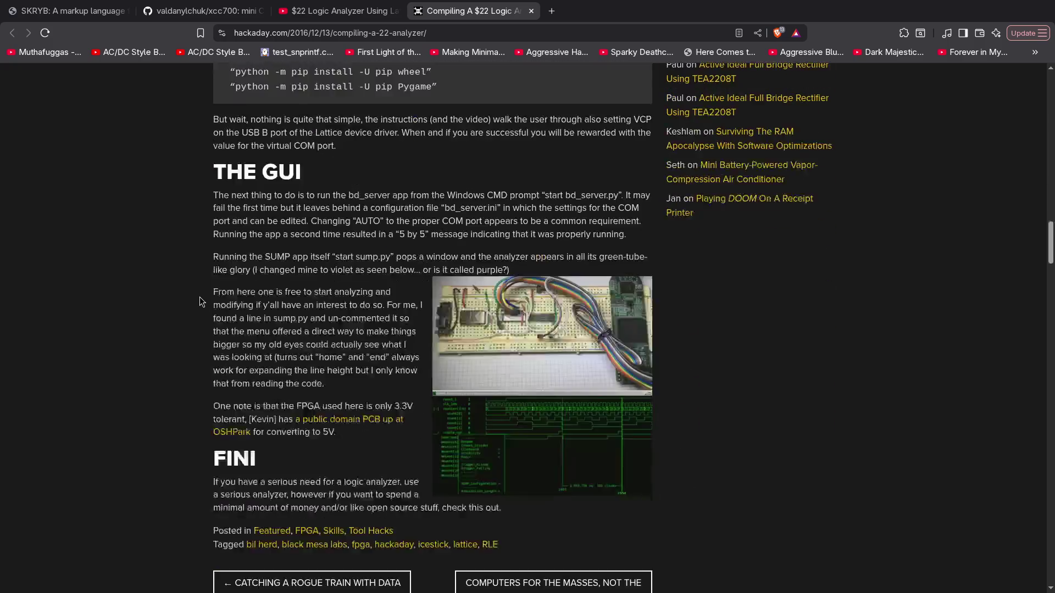
scroll(199, 301, down, 4)
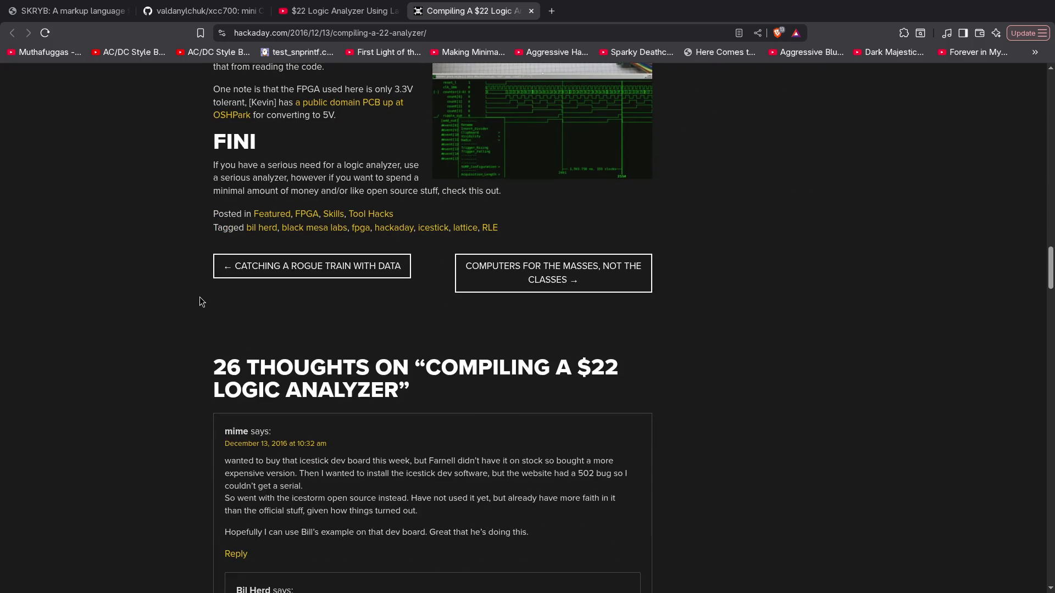
scroll(199, 301, up, 5)
scroll(199, 301, up, 5)
scroll(199, 296, up, 12)
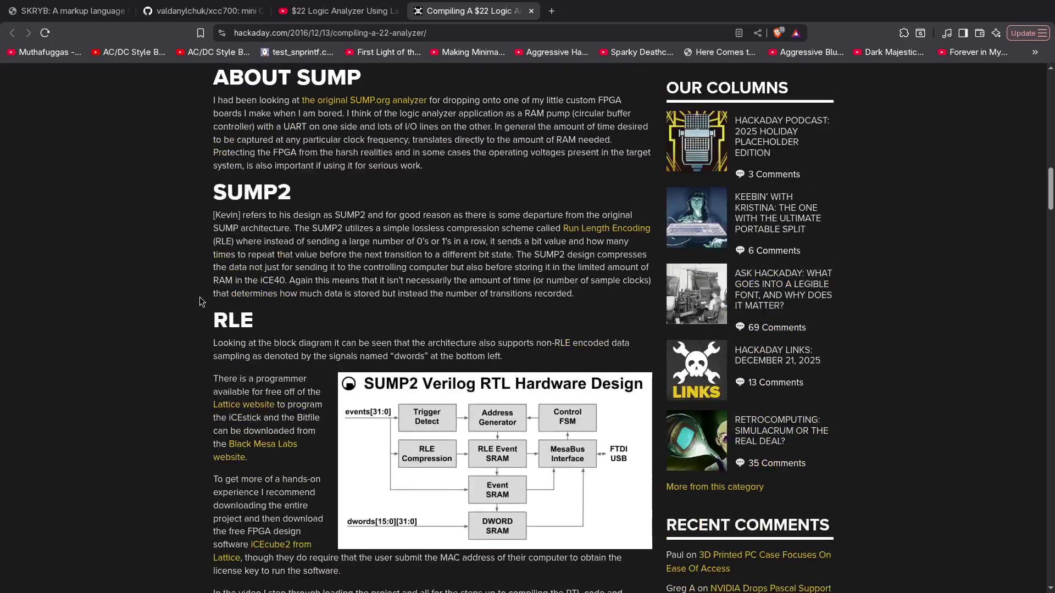
key(ctrl+t)
text(buspirate)
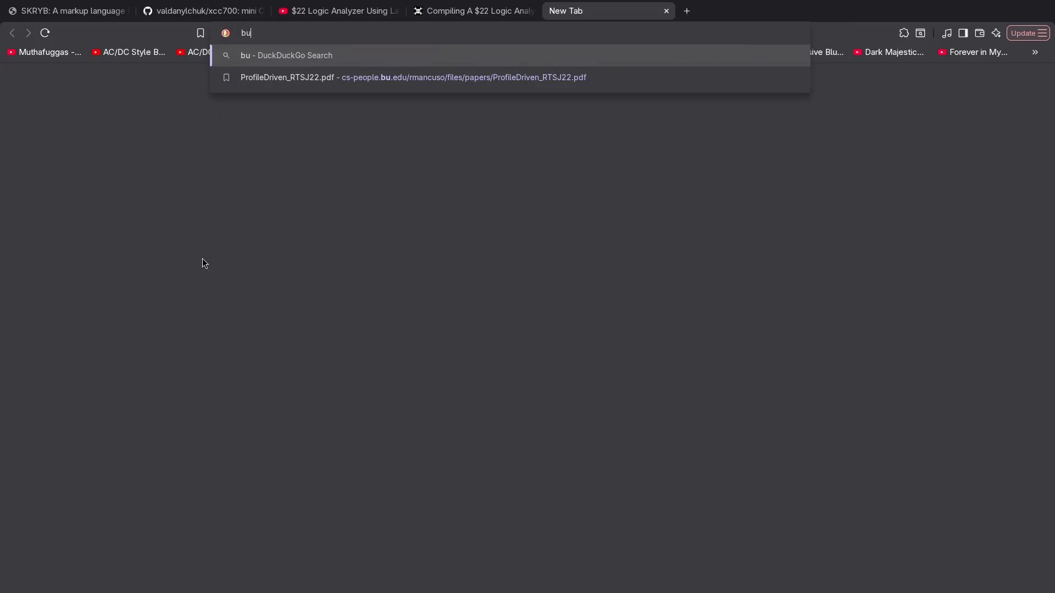
key(Return)
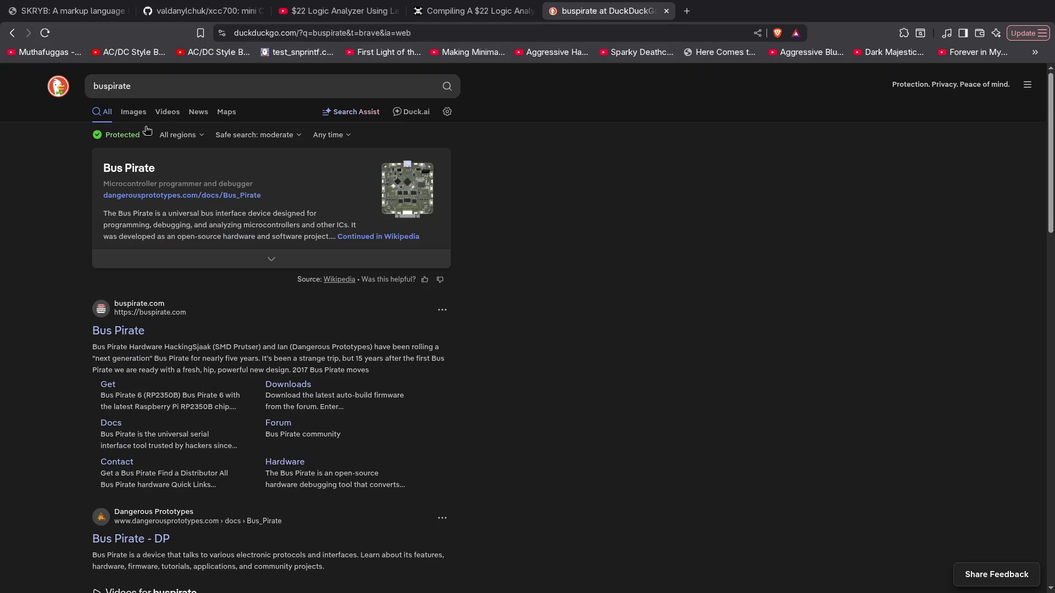
click(132, 114)
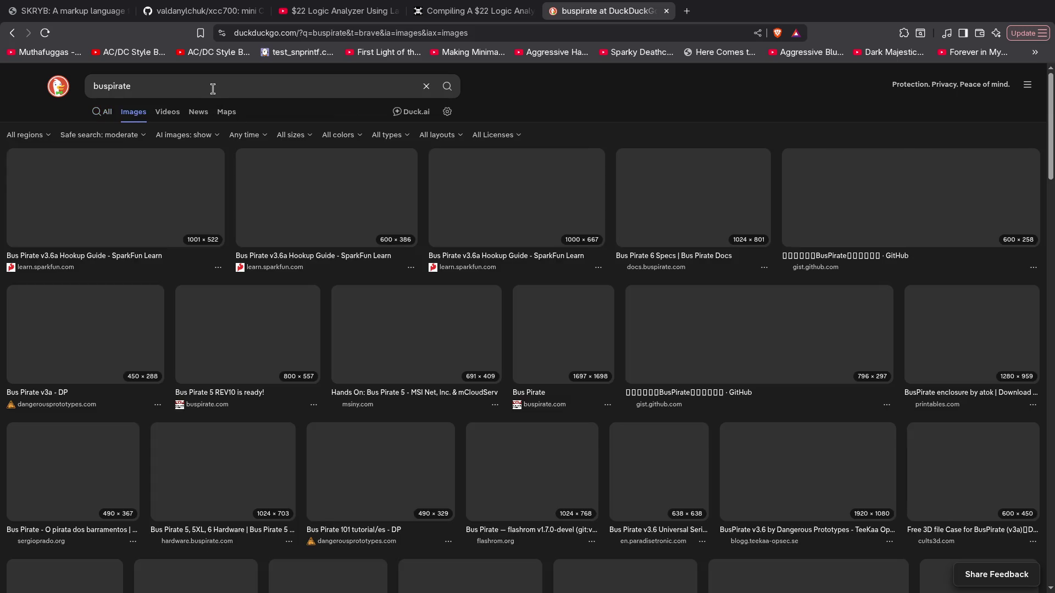
click(515, 207)
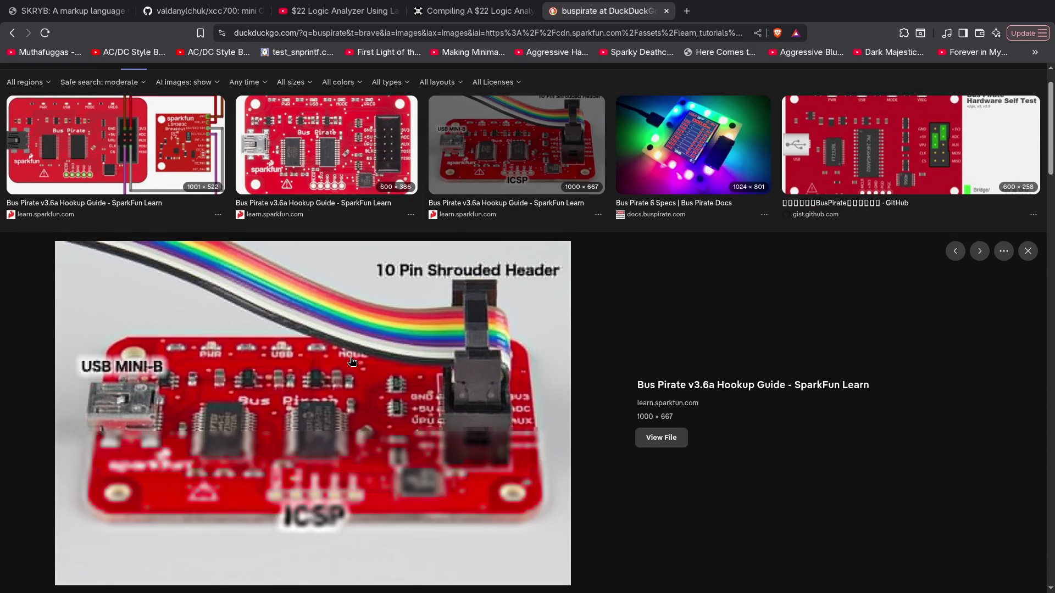
scroll(374, 359, down, 7)
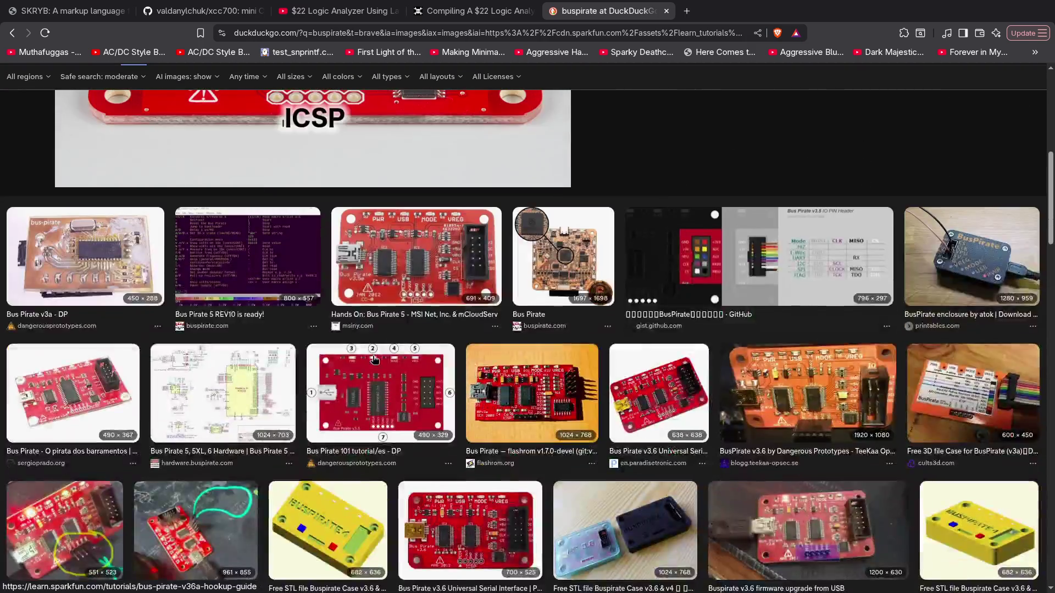
scroll(374, 359, down, 2)
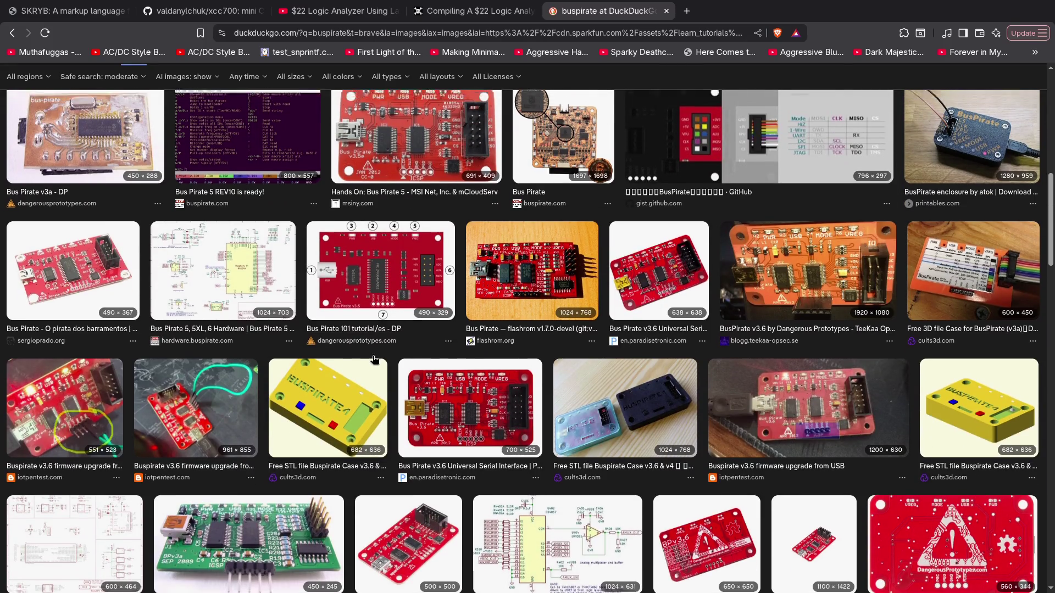
scroll(374, 359, up, 10)
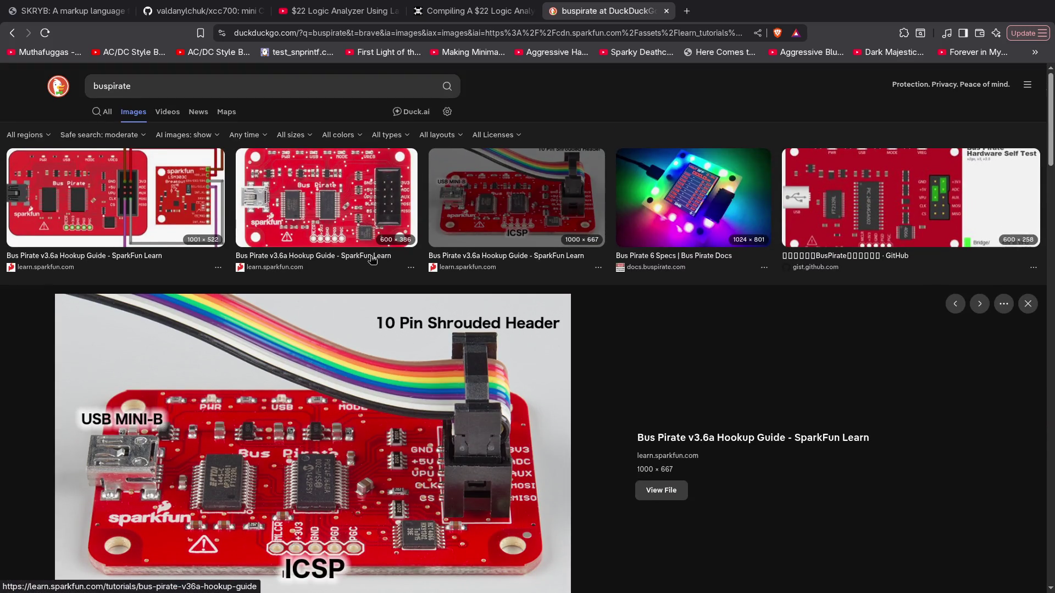
click(188, 86)
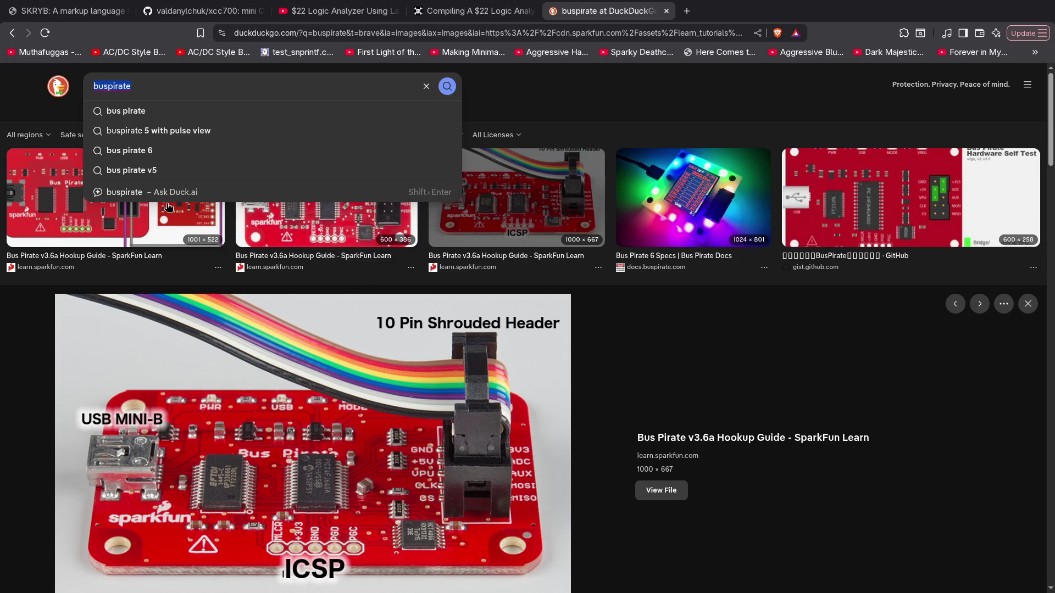
key(Return)
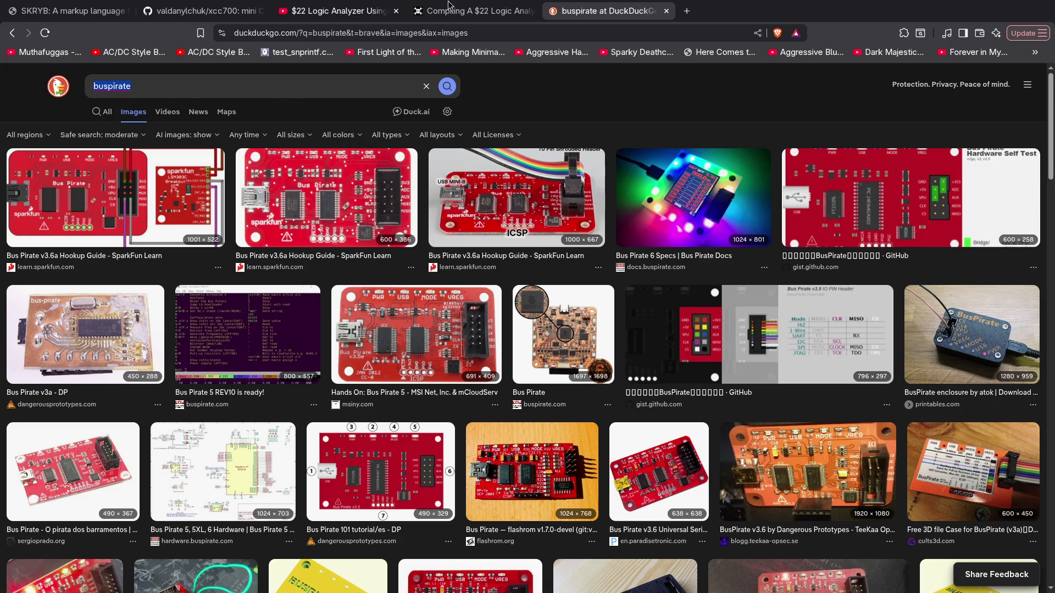
click(530, 96)
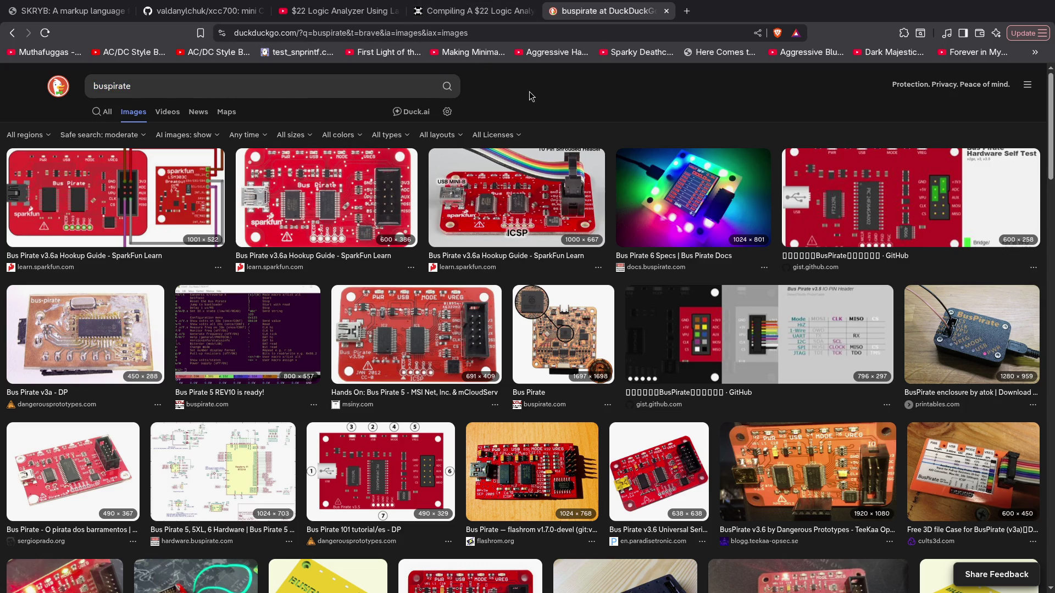
scroll(474, 271, down, 5)
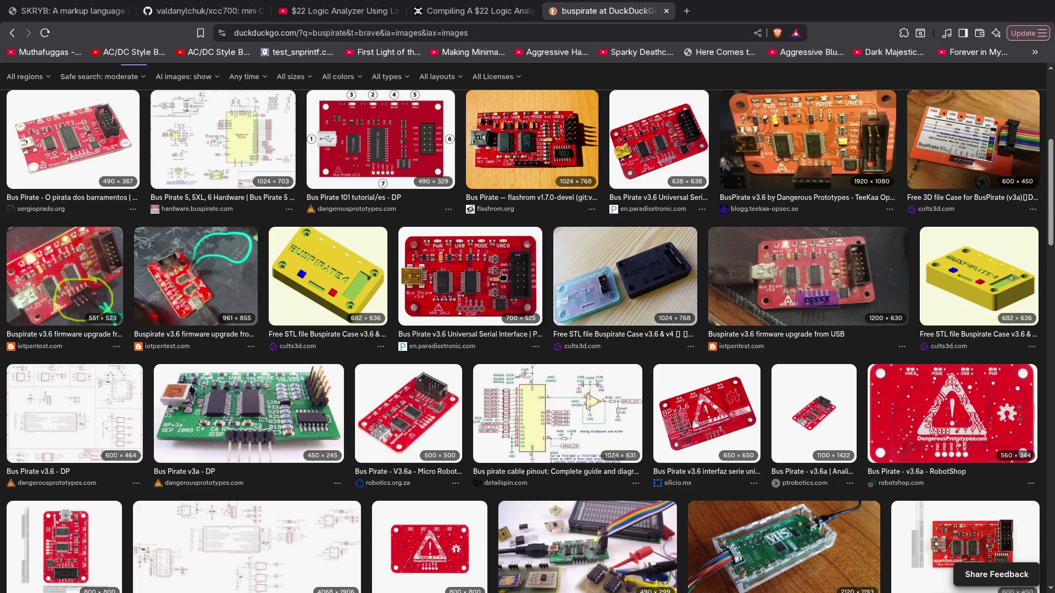
scroll(501, 275, down, 10)
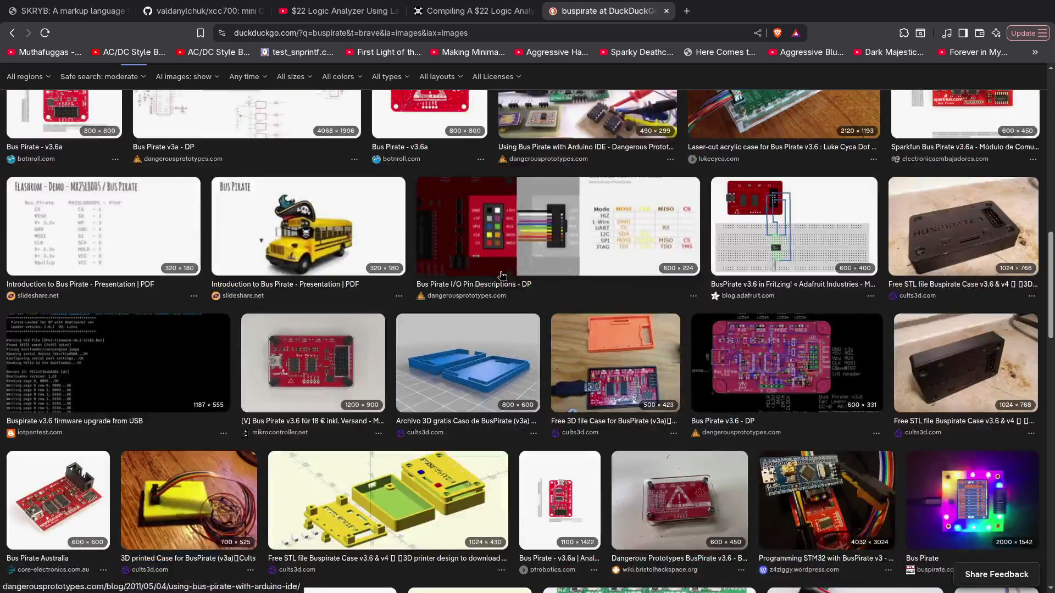
scroll(501, 275, down, 4)
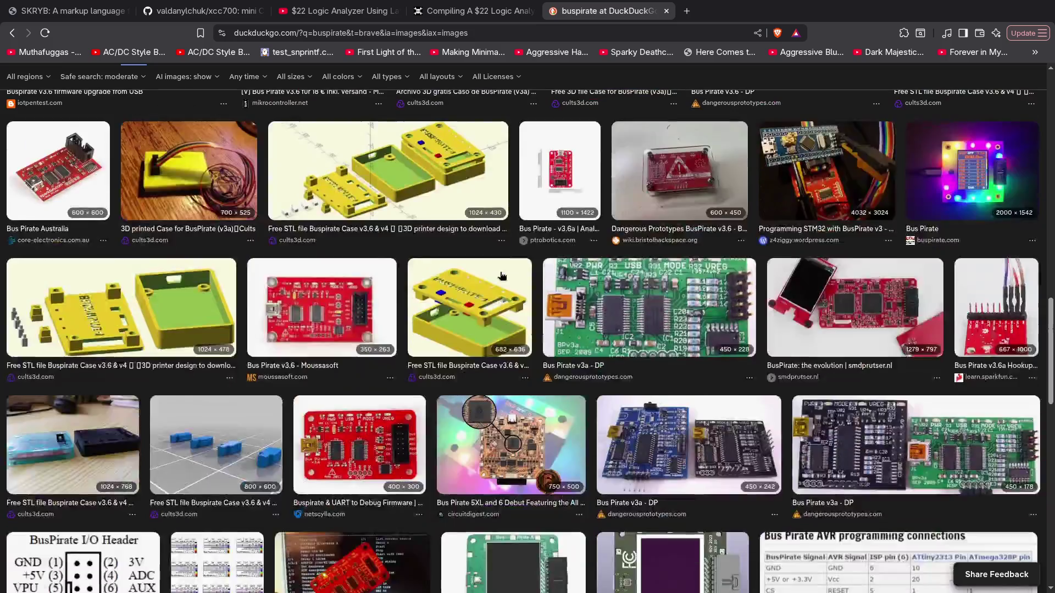
scroll(501, 274, down, 3)
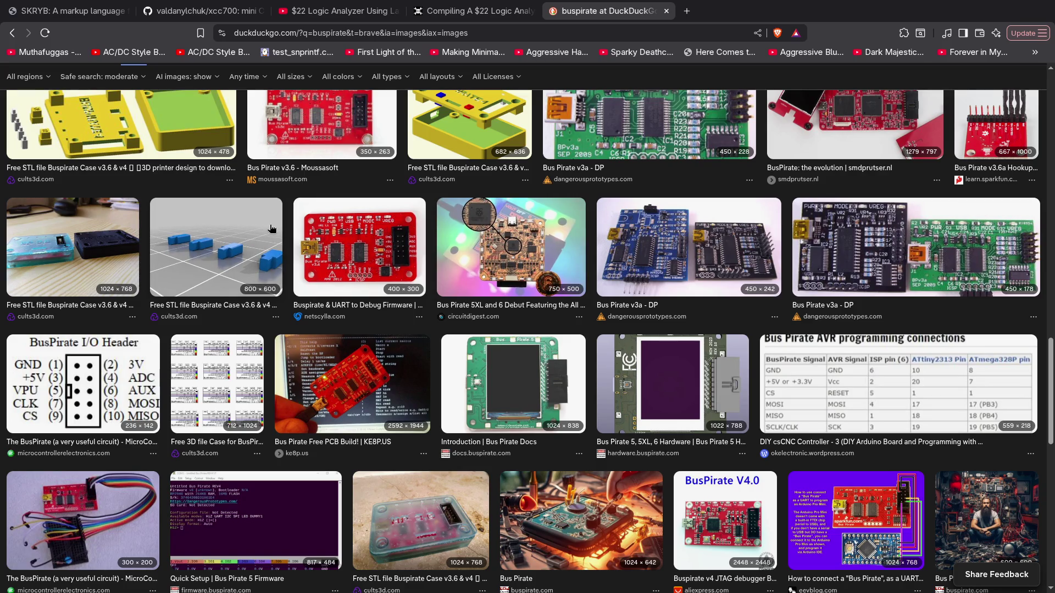
scroll(271, 228, down, 4)
scroll(271, 228, down, 3)
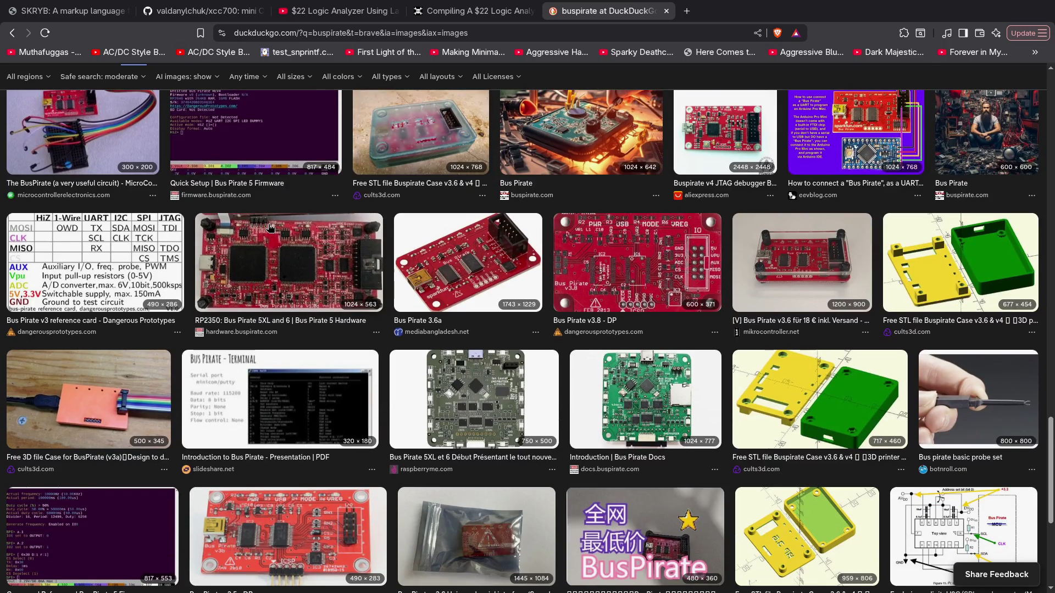
scroll(271, 228, down, 3)
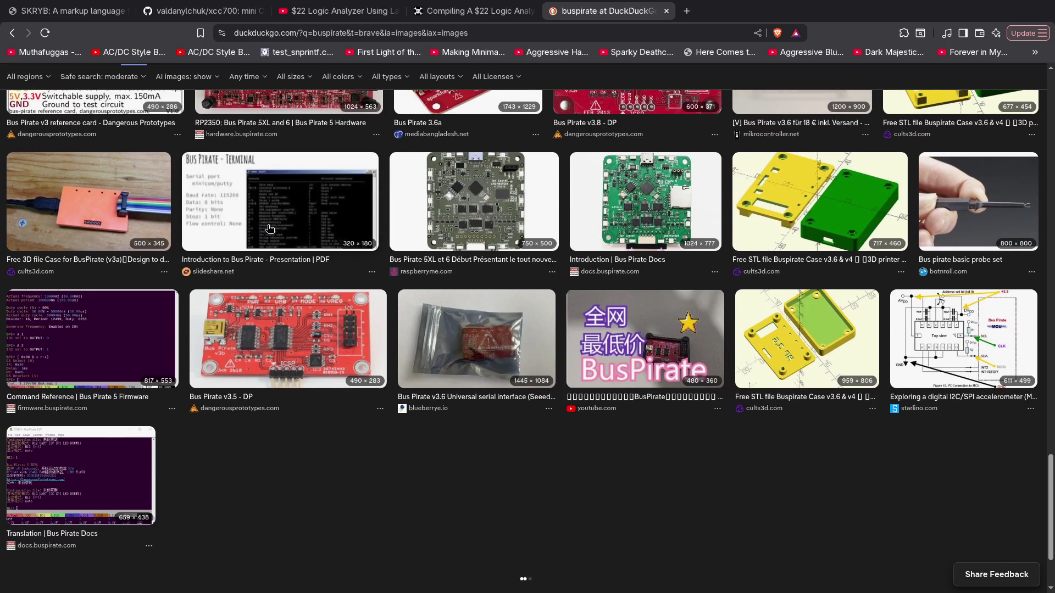
scroll(269, 228, down, 1)
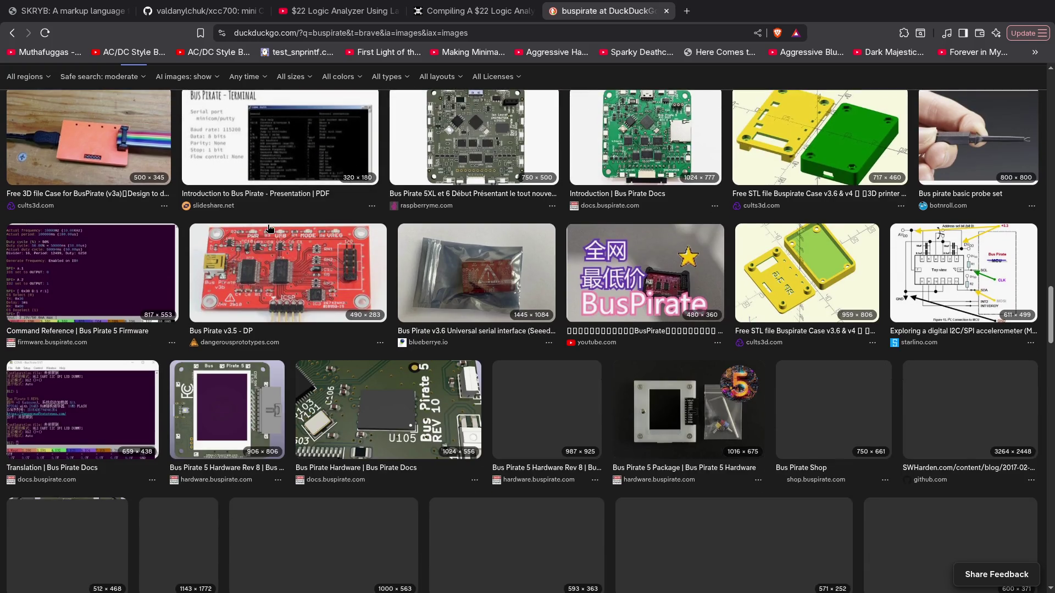
scroll(269, 228, down, 1)
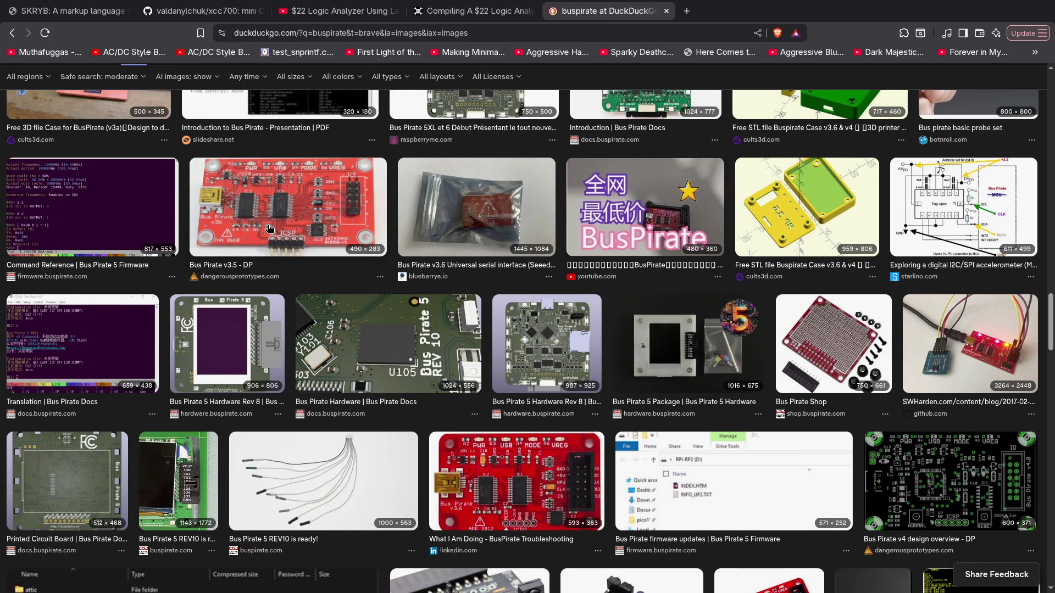
scroll(269, 228, down, 1)
scroll(269, 228, down, 1)
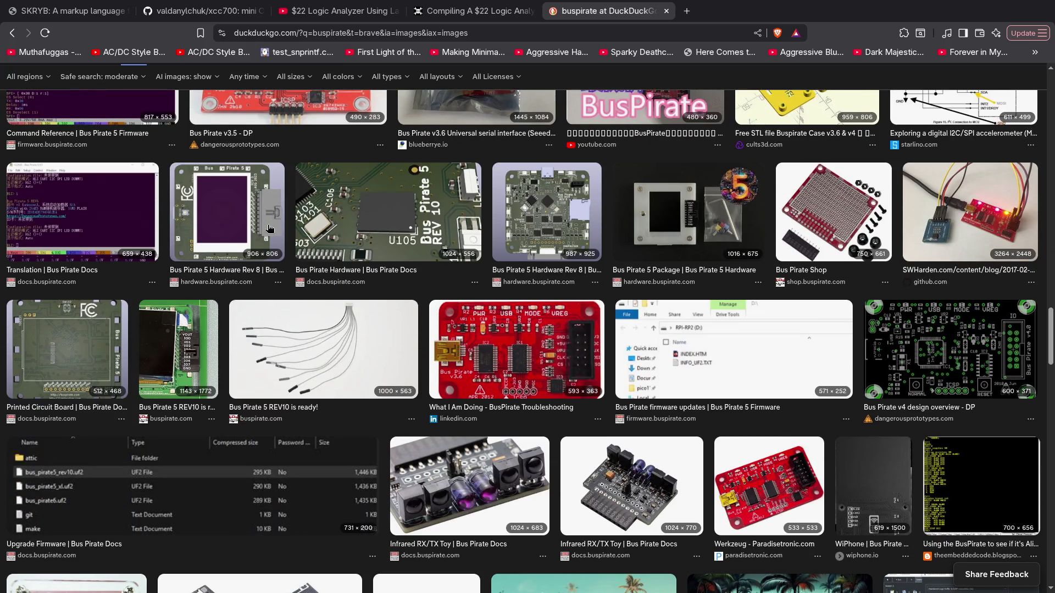
scroll(269, 228, down, 1)
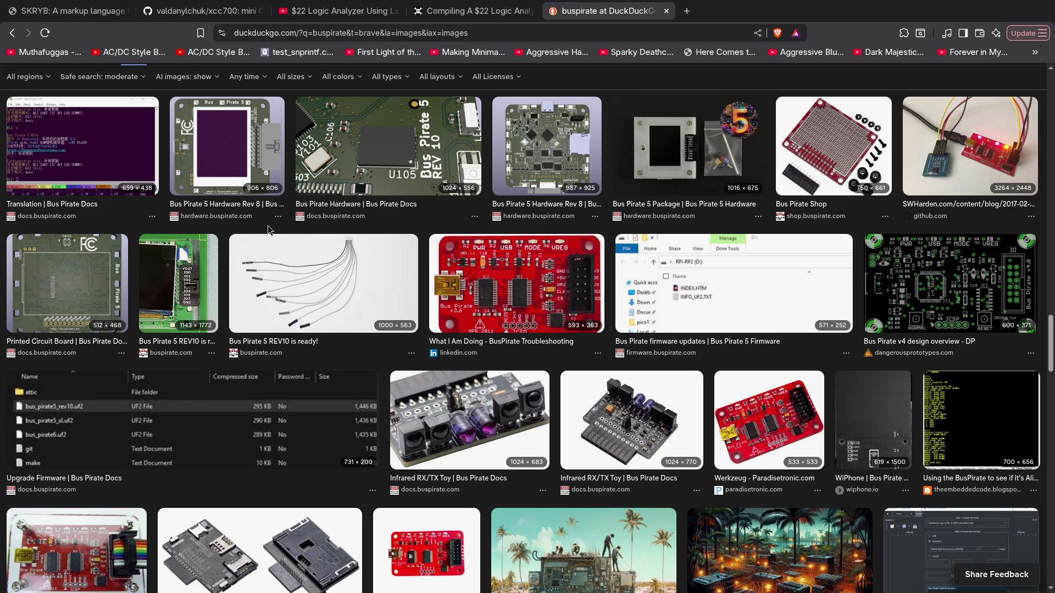
scroll(269, 229, down, 4)
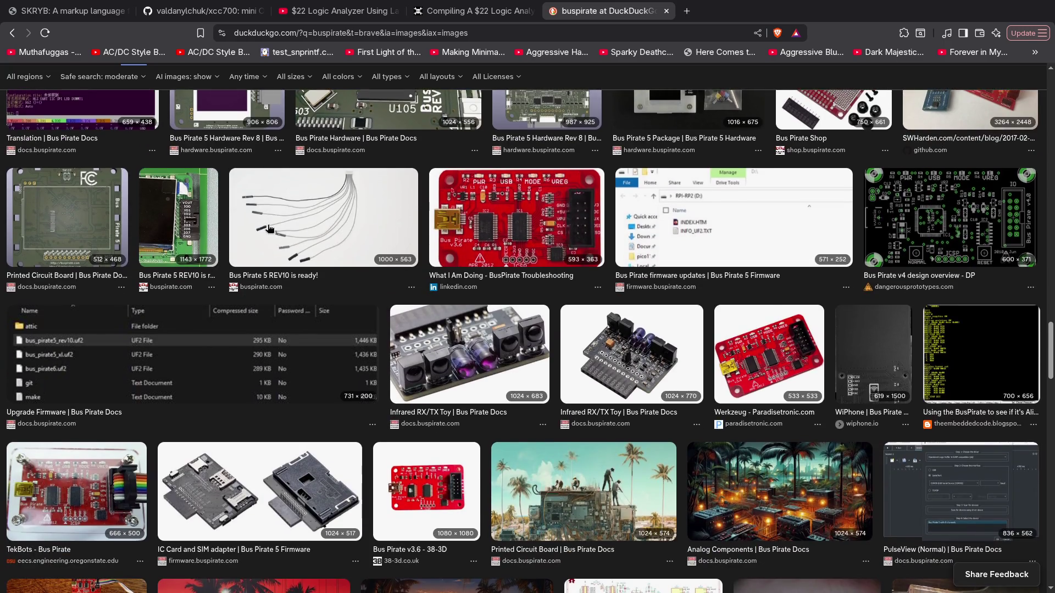
scroll(269, 228, down, 3)
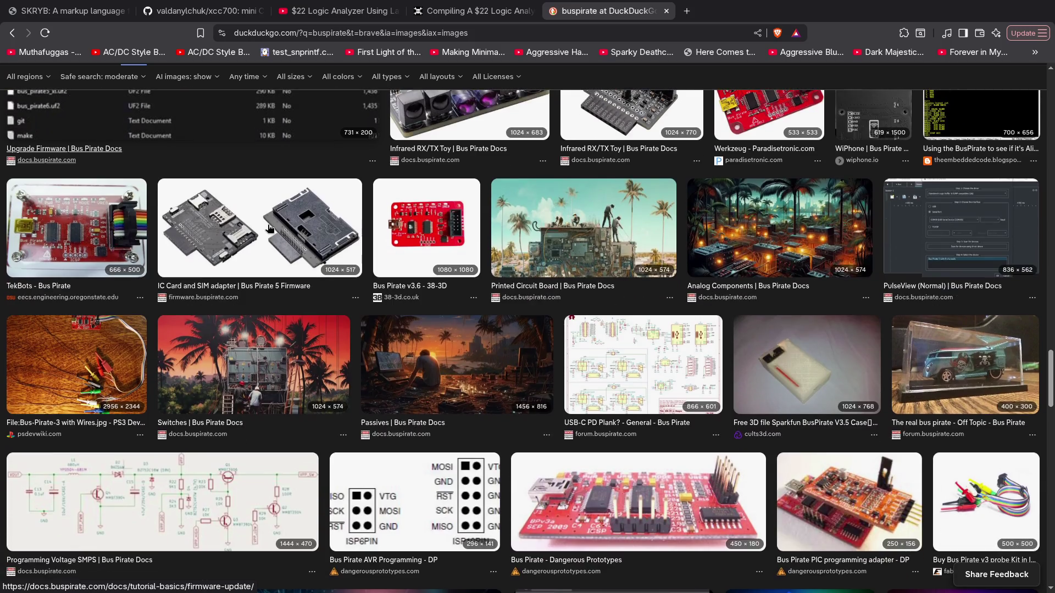
scroll(269, 228, down, 2)
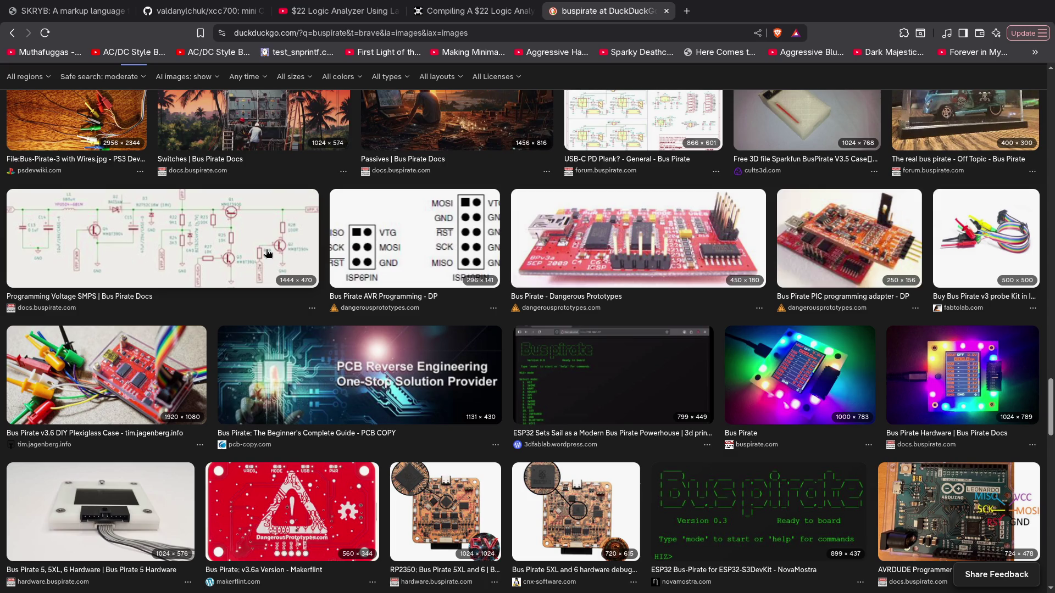
scroll(269, 253, down, 3)
click(321, 320)
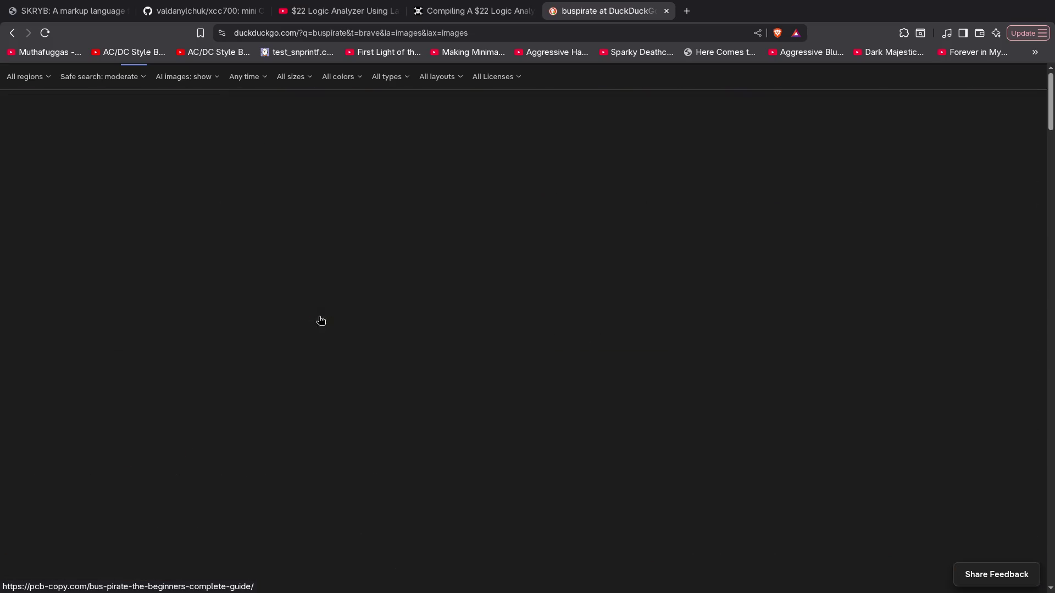
Search DuckDuckGo for 'logic sniffer dangerous prototypes'
click(129, 89)
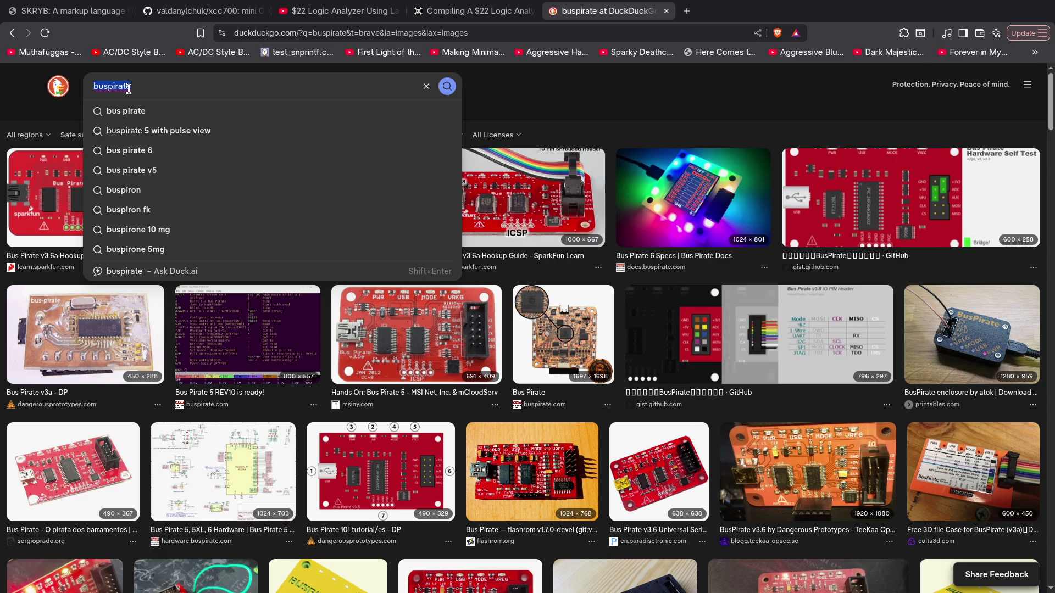
text(logic sn)
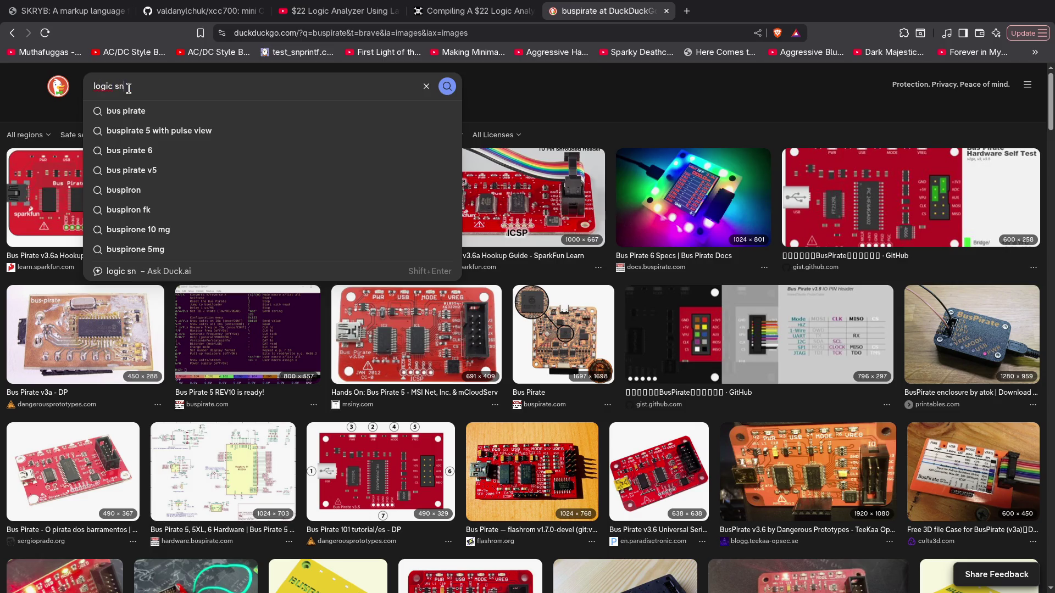
text(iffer dangerous prototypes)
key(Return)
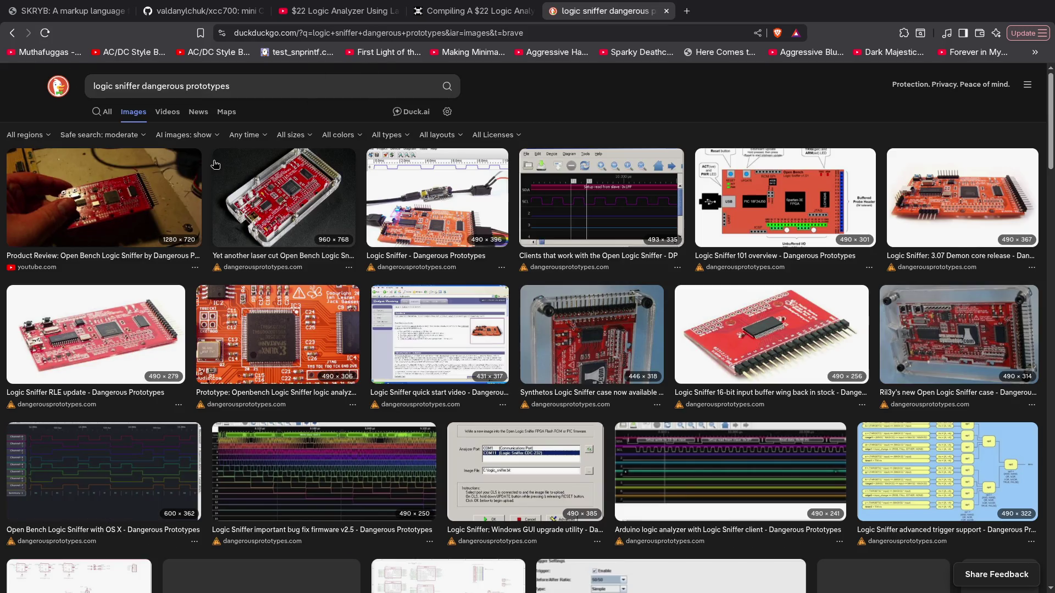
Preview the Logic Sniffer case and firmware images, then open the Open Bench Logic Sniffer web result separately
click(291, 203)
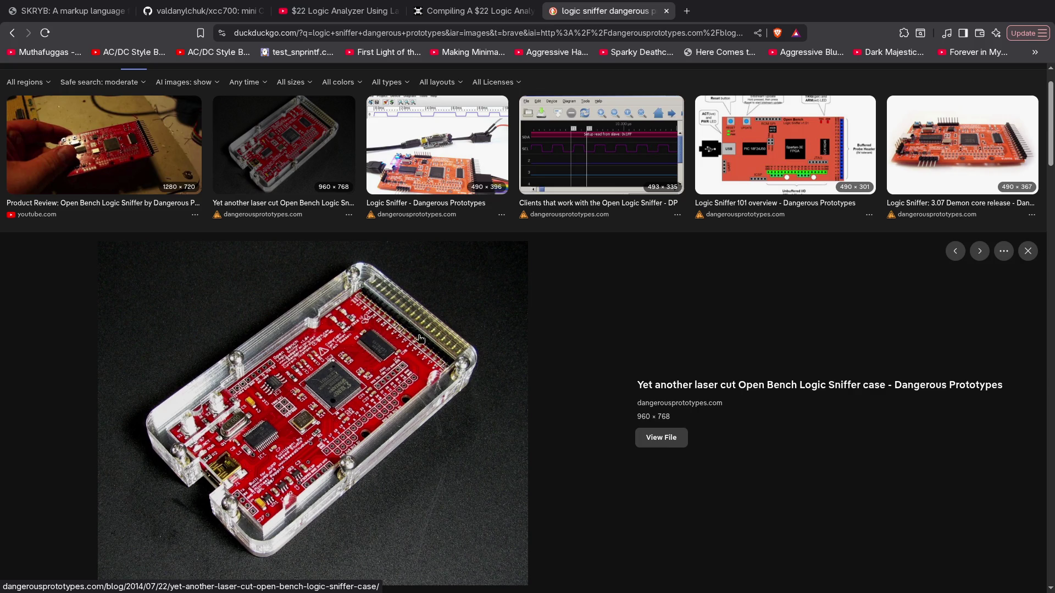
scroll(379, 346, down, 2)
scroll(254, 335, down, 7)
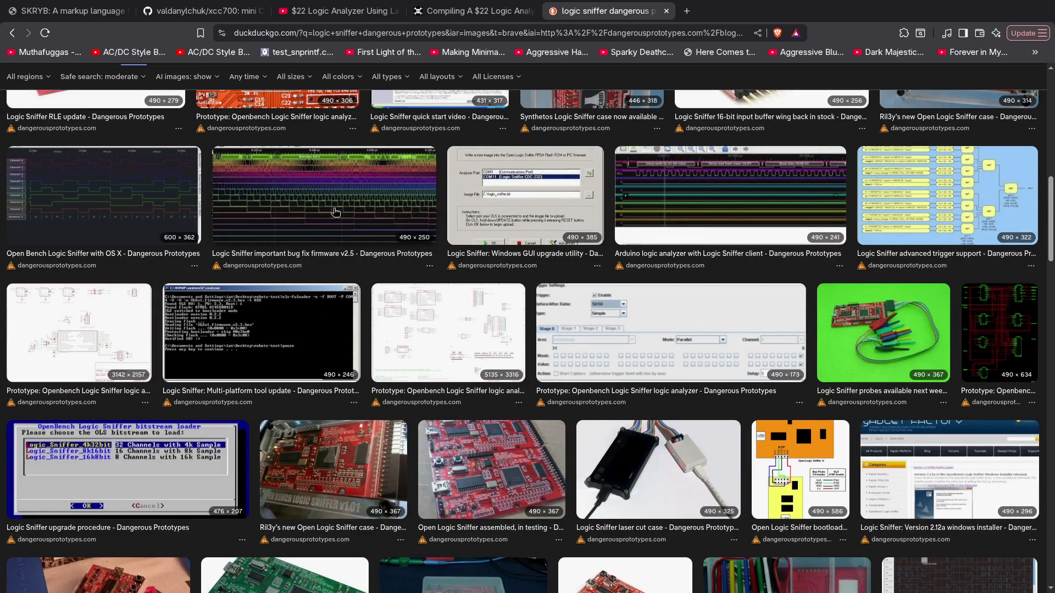
click(335, 213)
scroll(522, 345, up, 5)
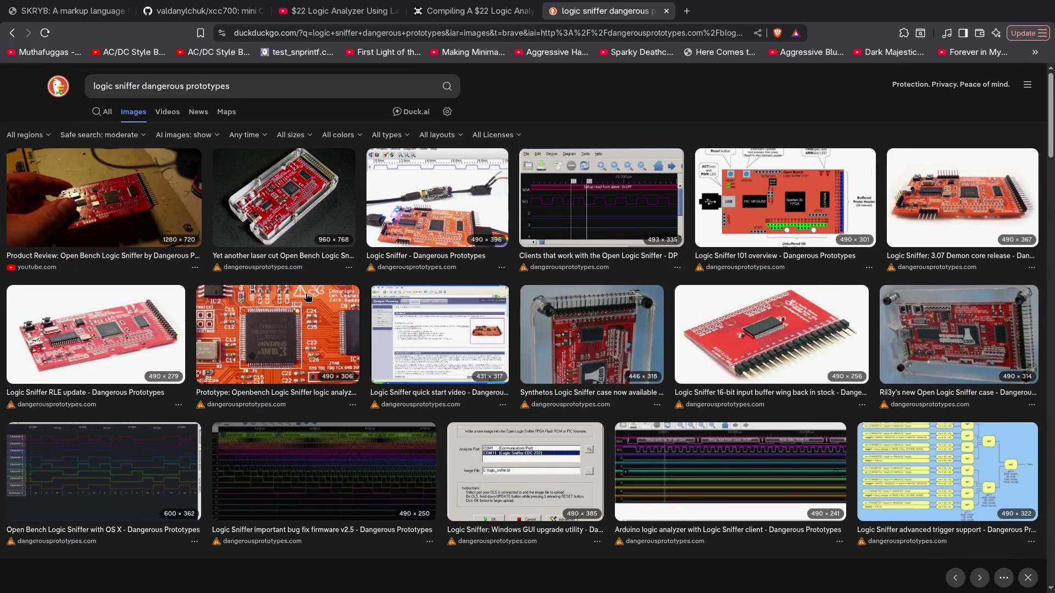
click(105, 113)
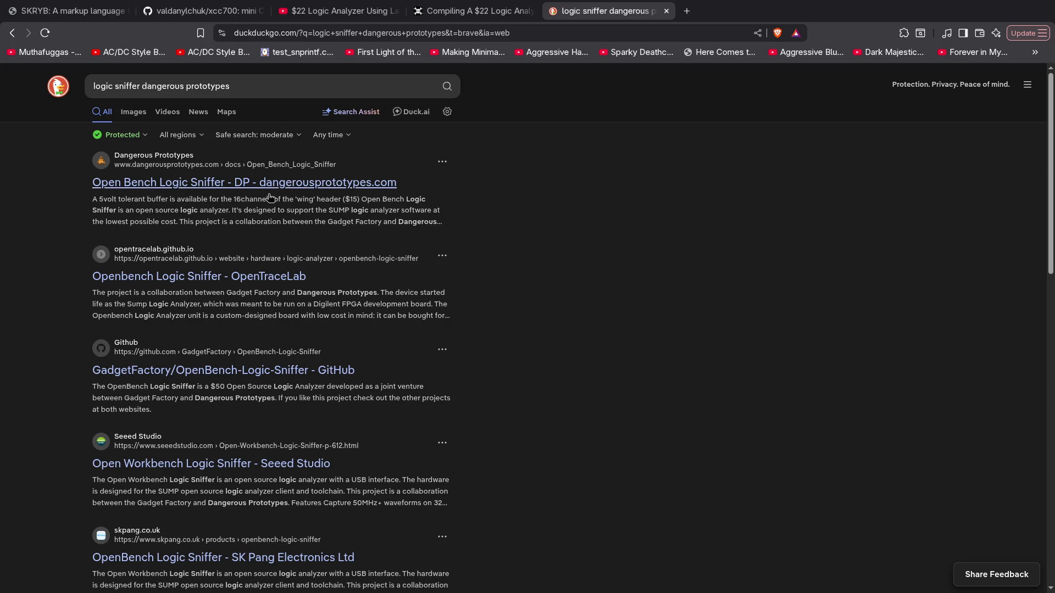
middle_click(284, 189)
Bring up the Open Bench Logic Sniffer tab and scroll down through its documentation
click(730, 14)
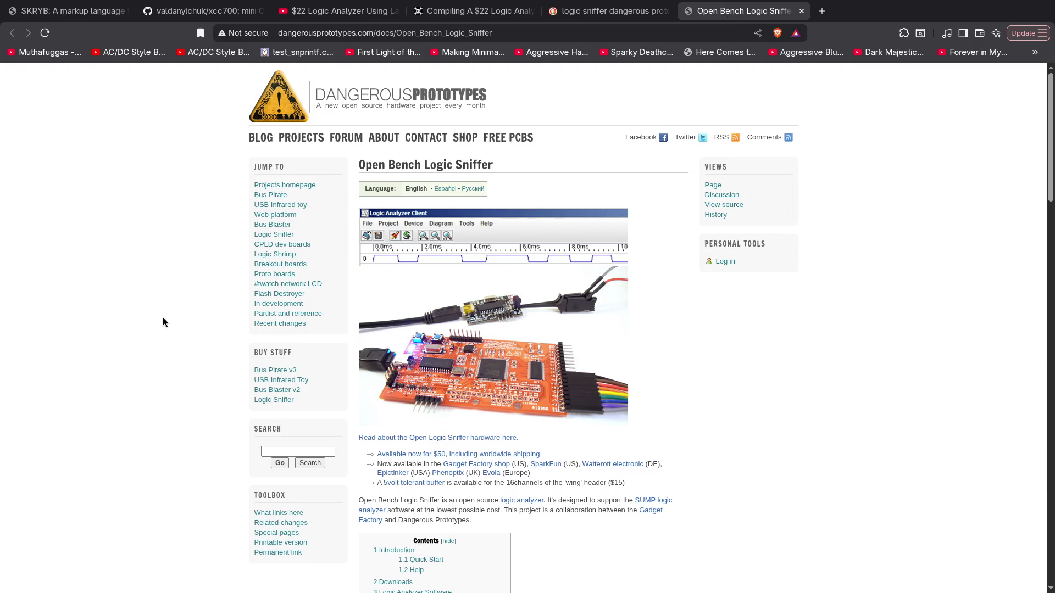
scroll(162, 322, down, 1)
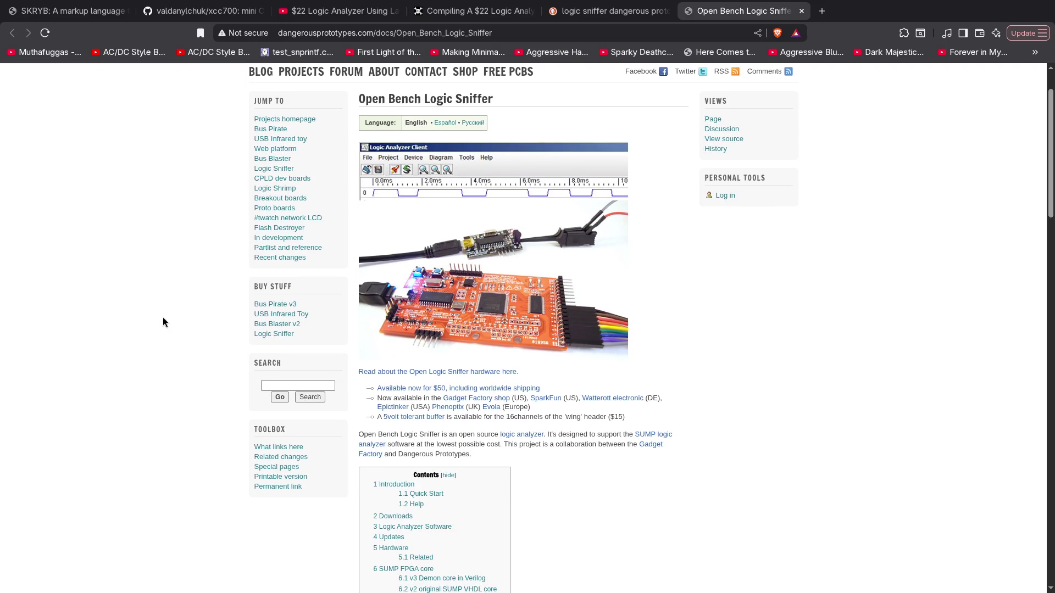
scroll(162, 318, down, 2)
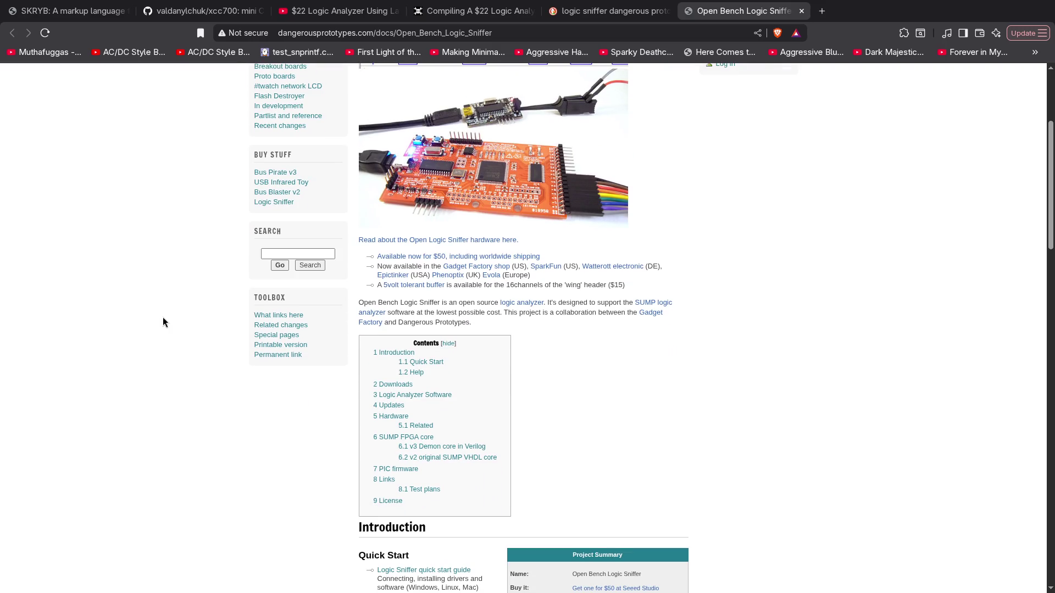
scroll(162, 317, down, 2)
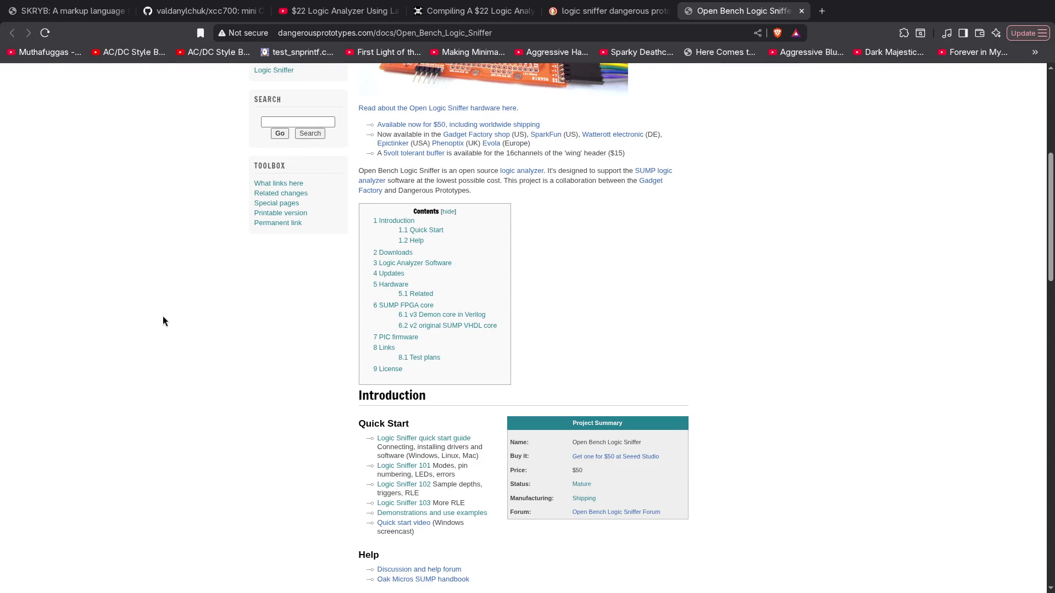
scroll(163, 321, down, 8)
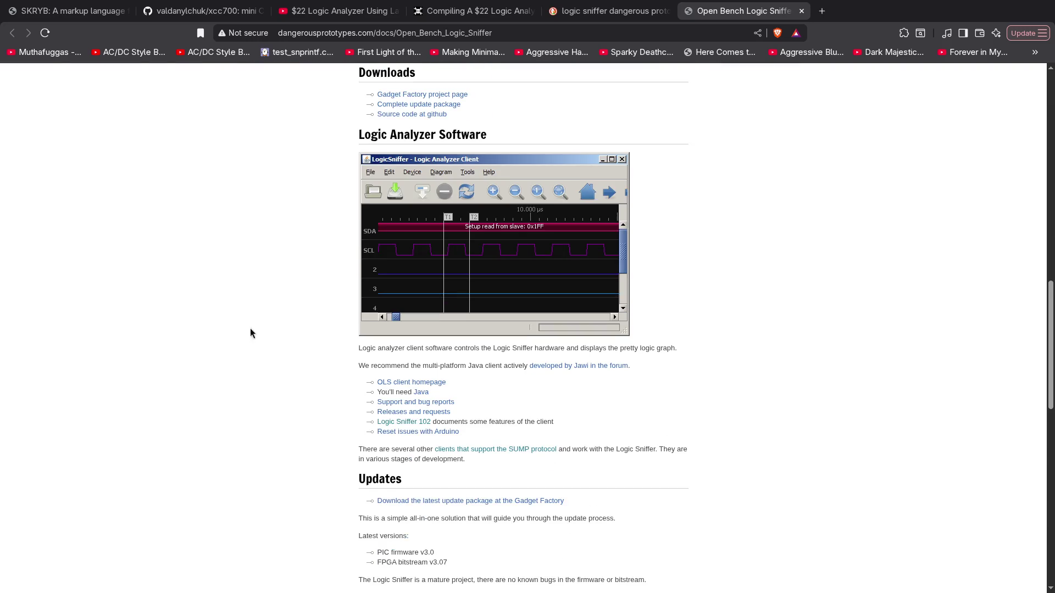
scroll(303, 334, down, 5)
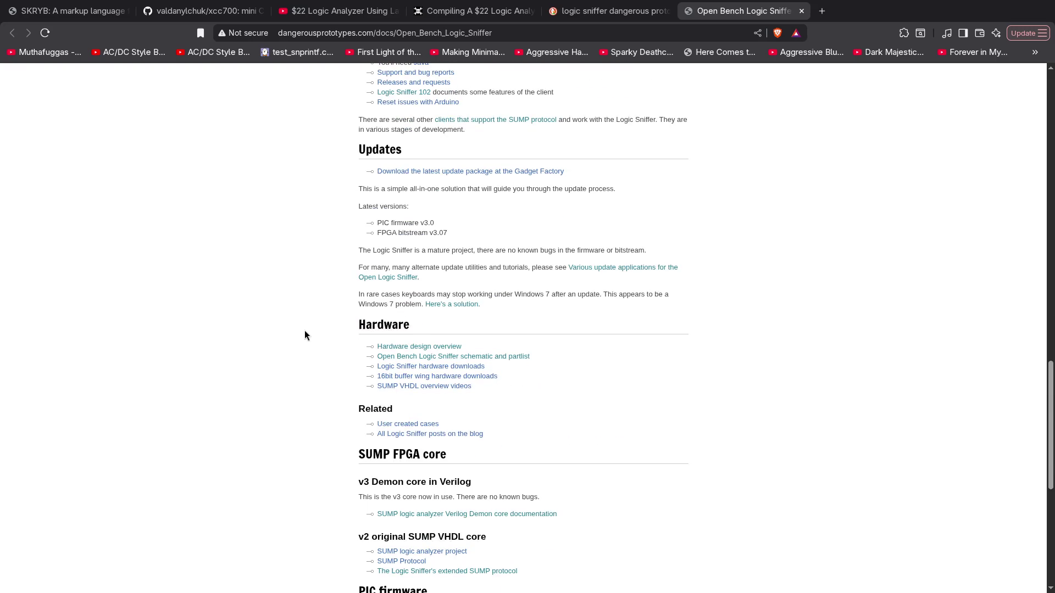
scroll(304, 332, down, 6)
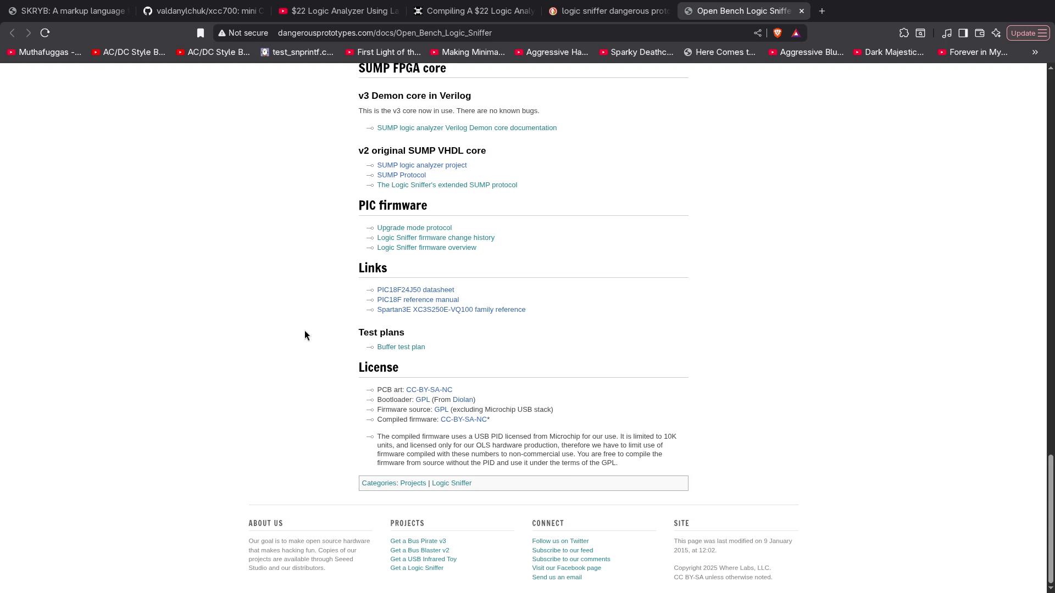
Scroll back up the Logic Sniffer page and go to the Bus Pirate documentation page
scroll(304, 332, up, 7)
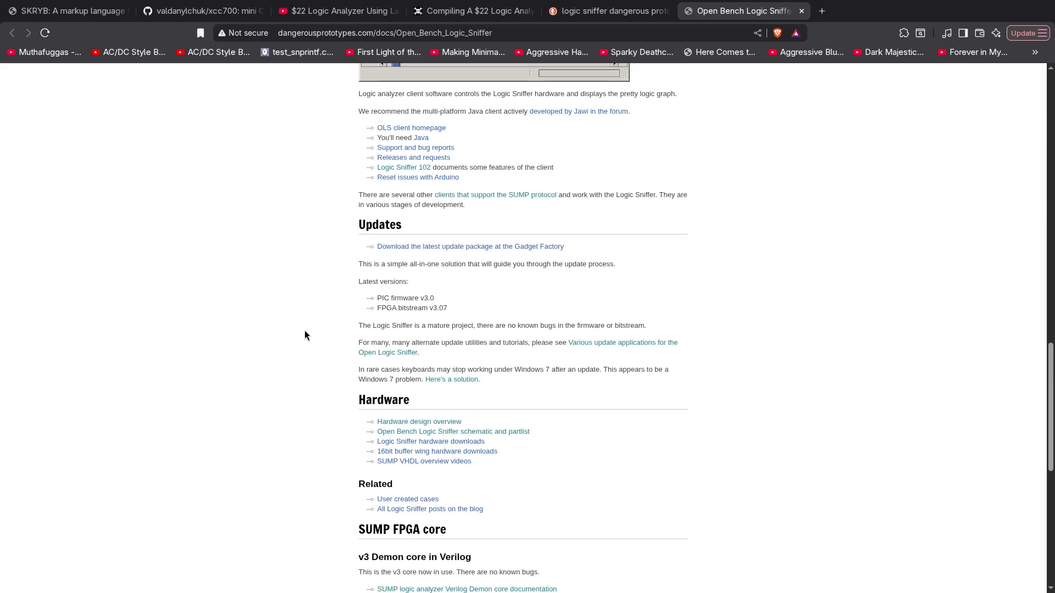
scroll(306, 335, up, 5)
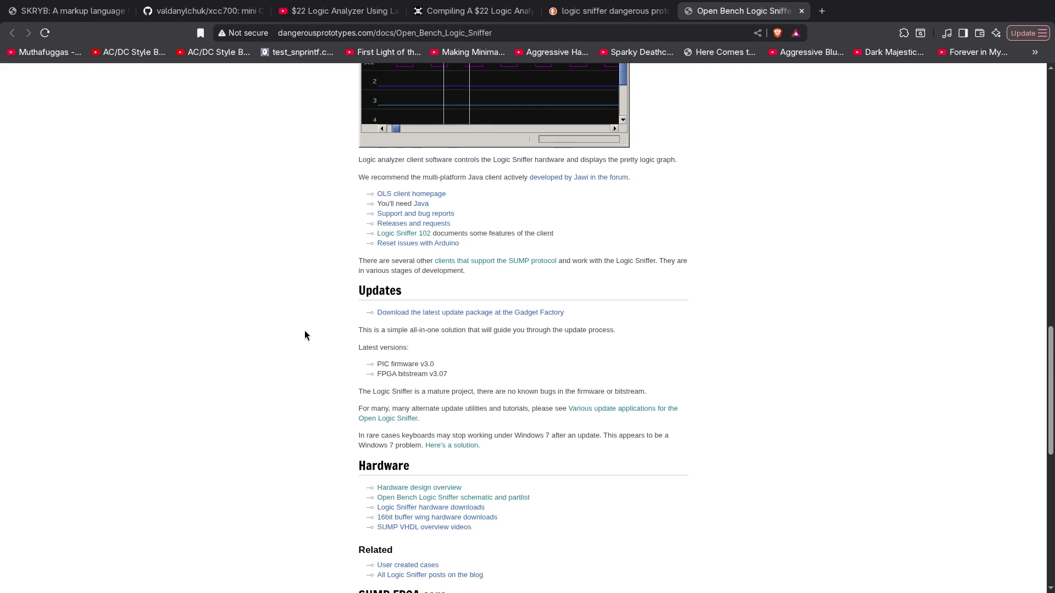
scroll(306, 335, up, 8)
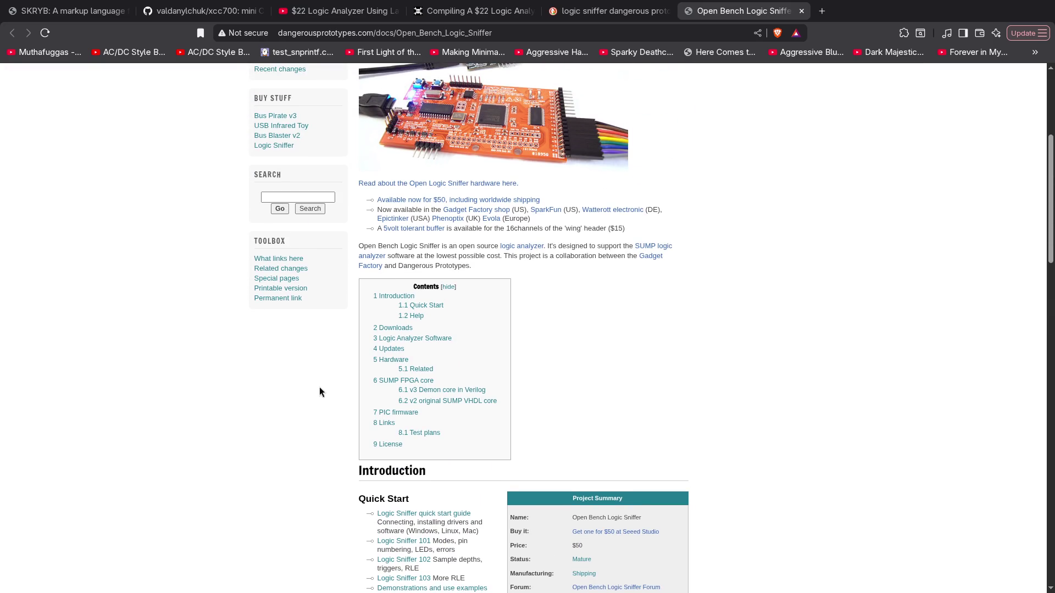
scroll(319, 386, up, 4)
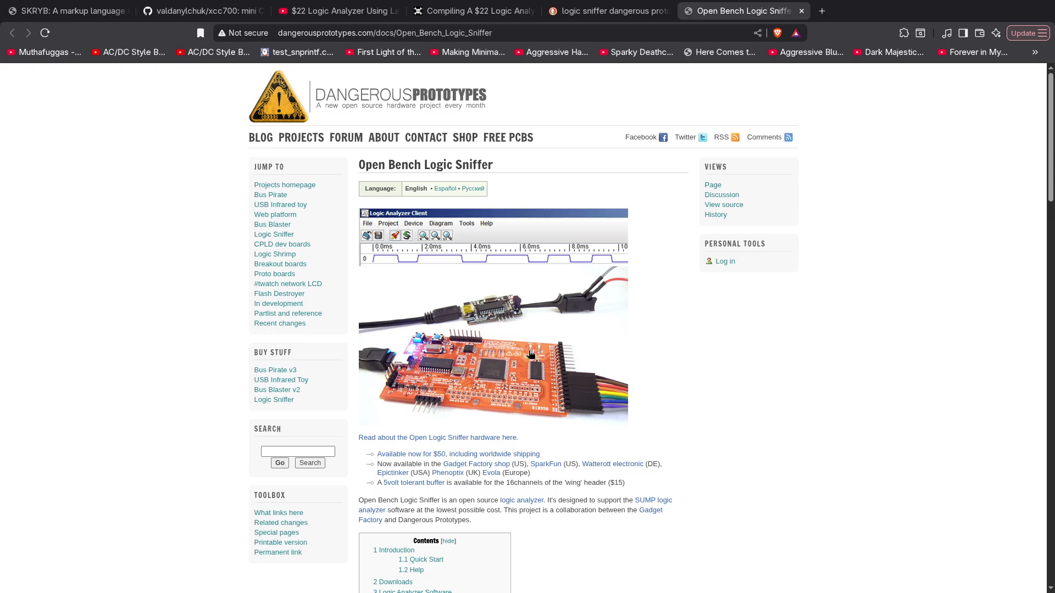
scroll(550, 314, down, 3)
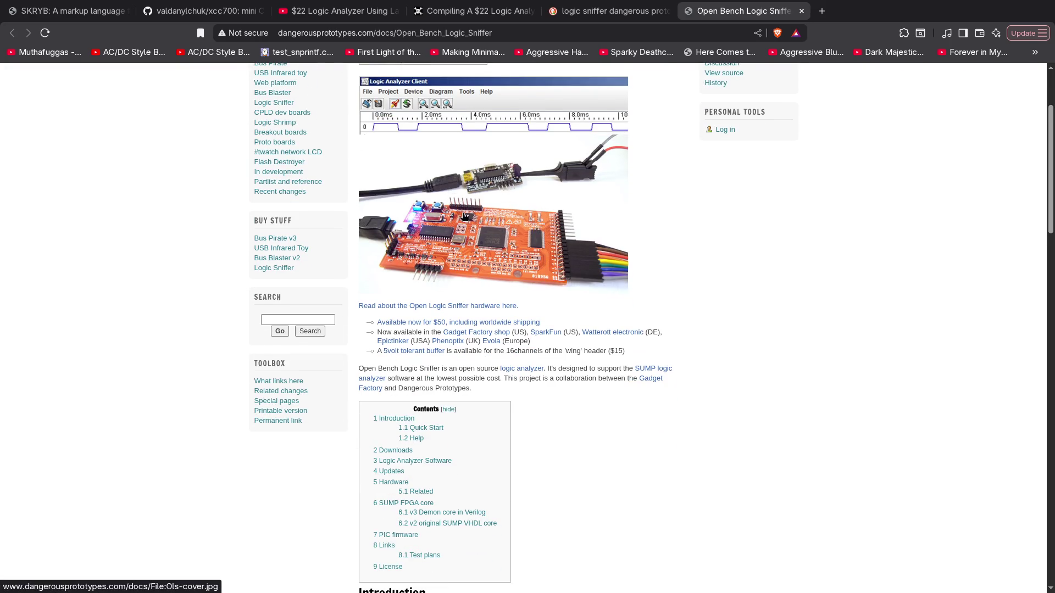
scroll(463, 214, up, 1)
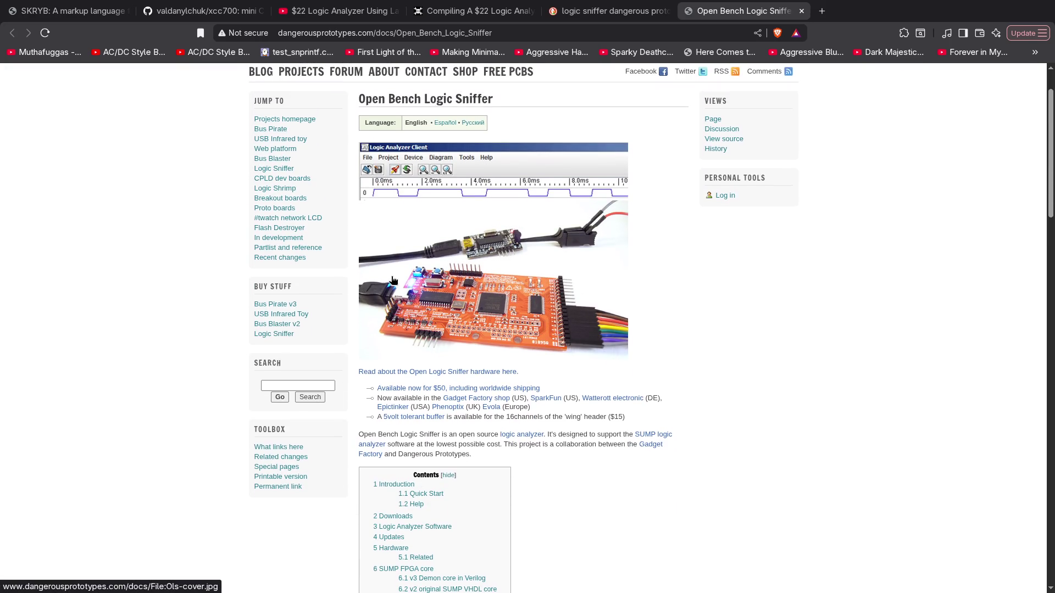
click(272, 130)
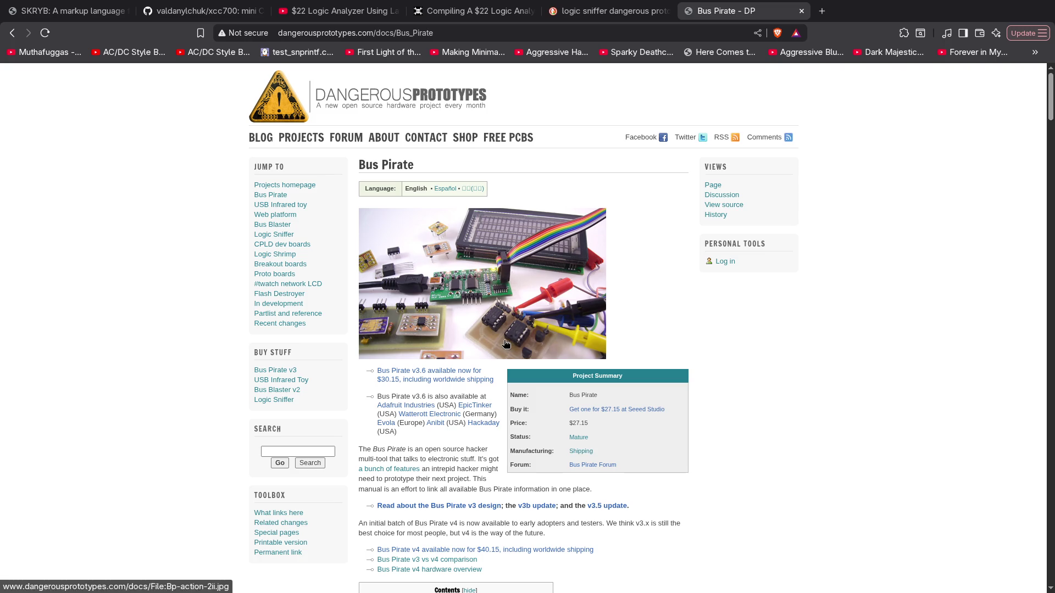
scroll(503, 308, down, 5)
scroll(352, 336, down, 9)
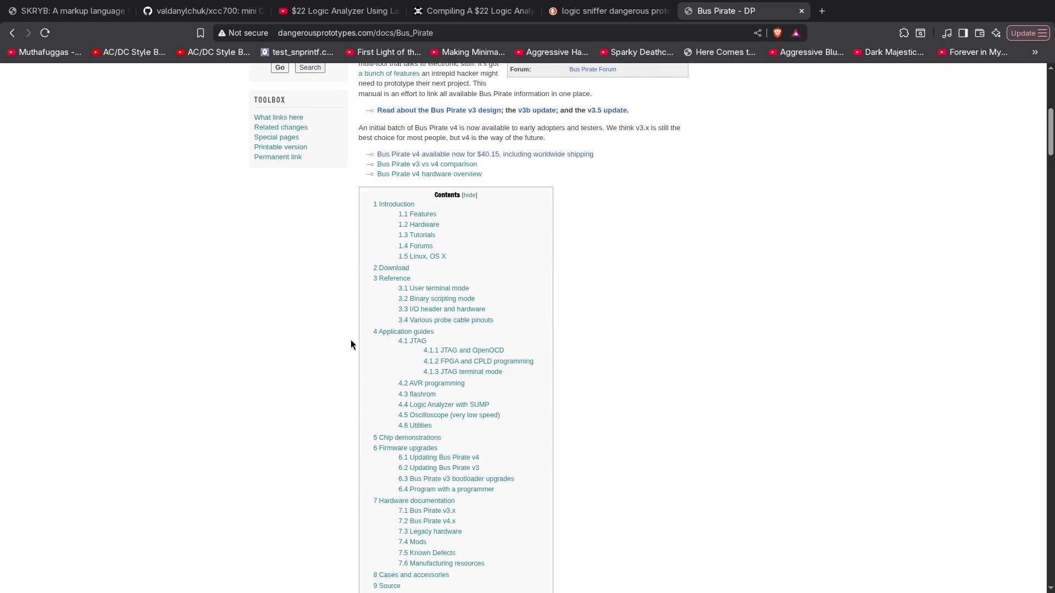
scroll(352, 339, down, 10)
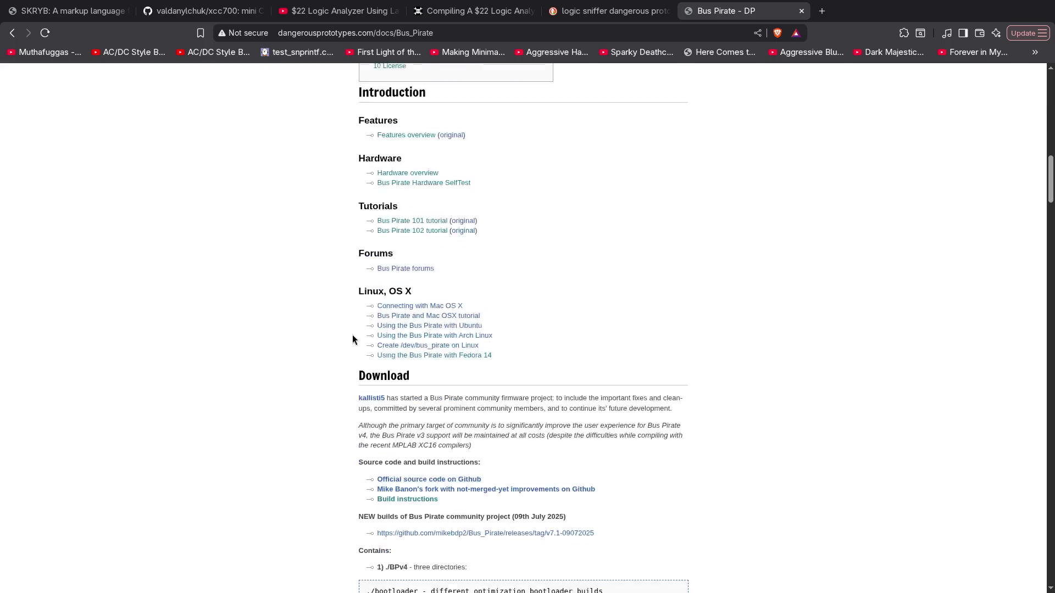
scroll(352, 336, down, 6)
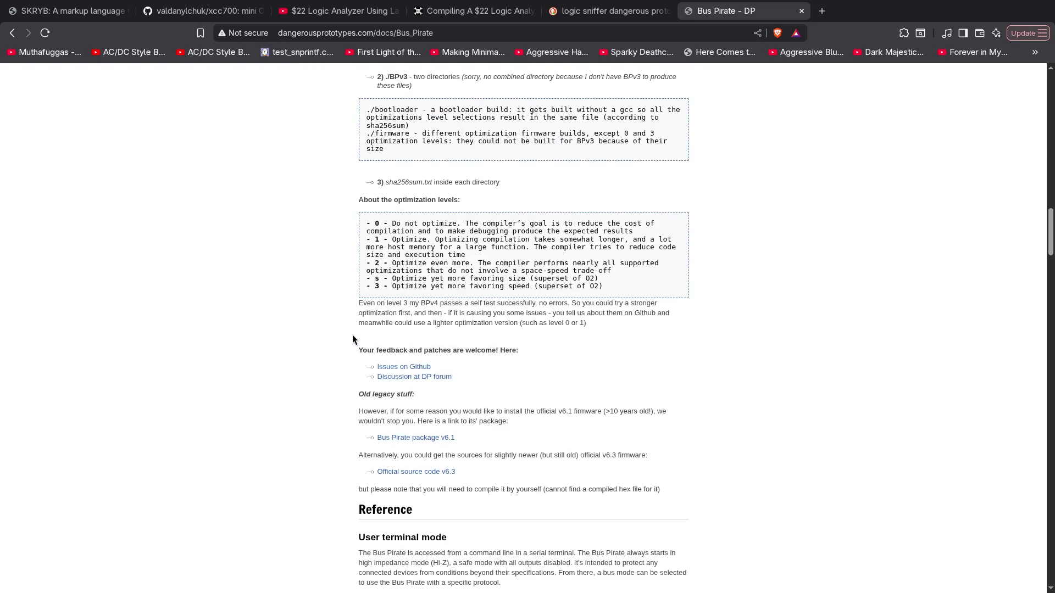
scroll(352, 336, down, 2)
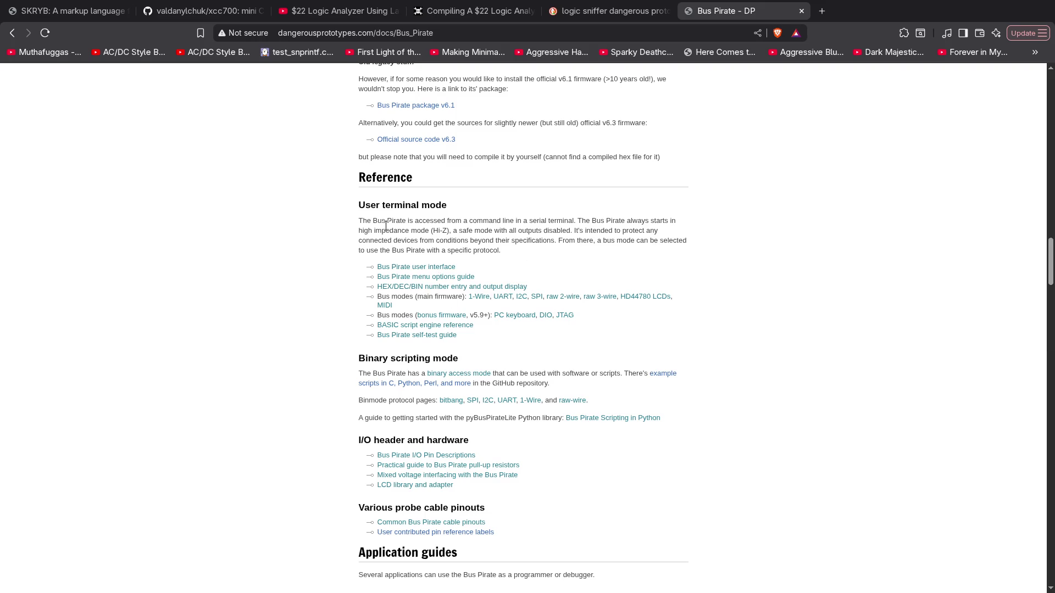
scroll(748, 297, down, 7)
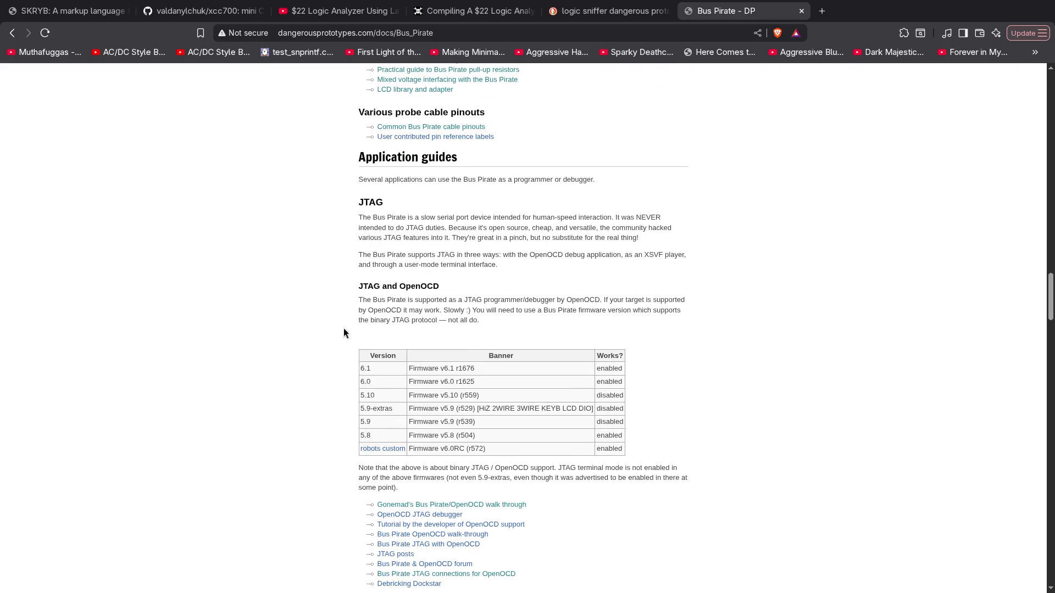
scroll(272, 311, up, 20)
scroll(274, 292, up, 10)
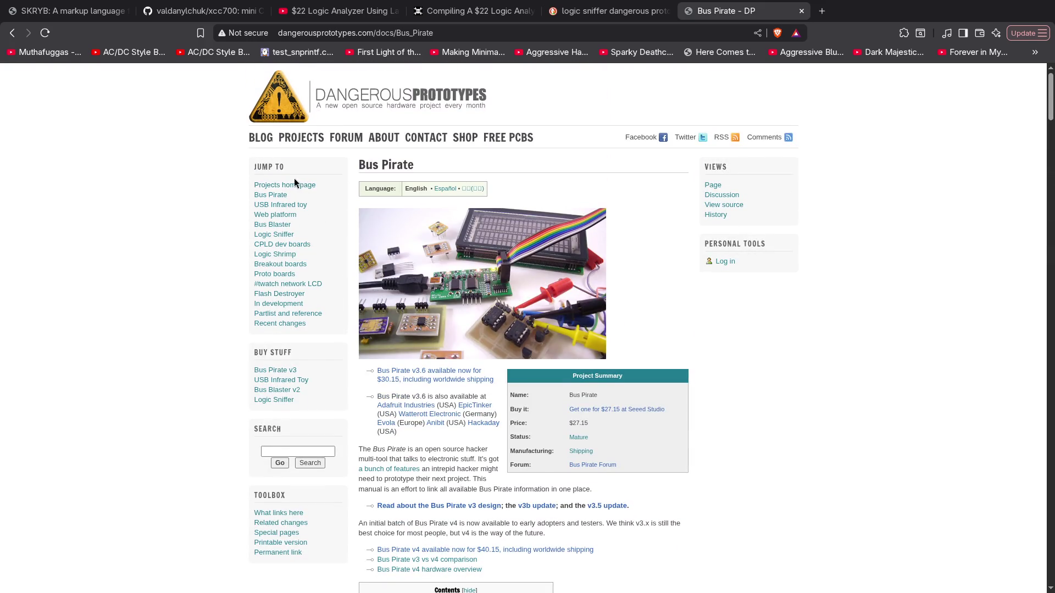
Open the Open Bench Logic Sniffer project page and scroll through it
click(286, 237)
scroll(609, 319, down, 1)
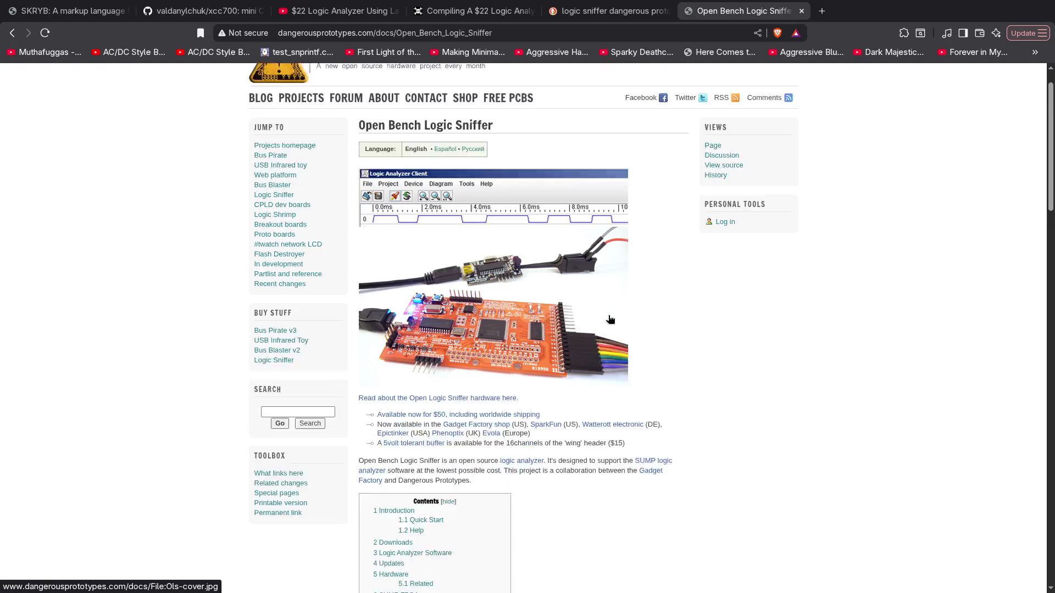
scroll(610, 319, down, 3)
scroll(610, 315, down, 3)
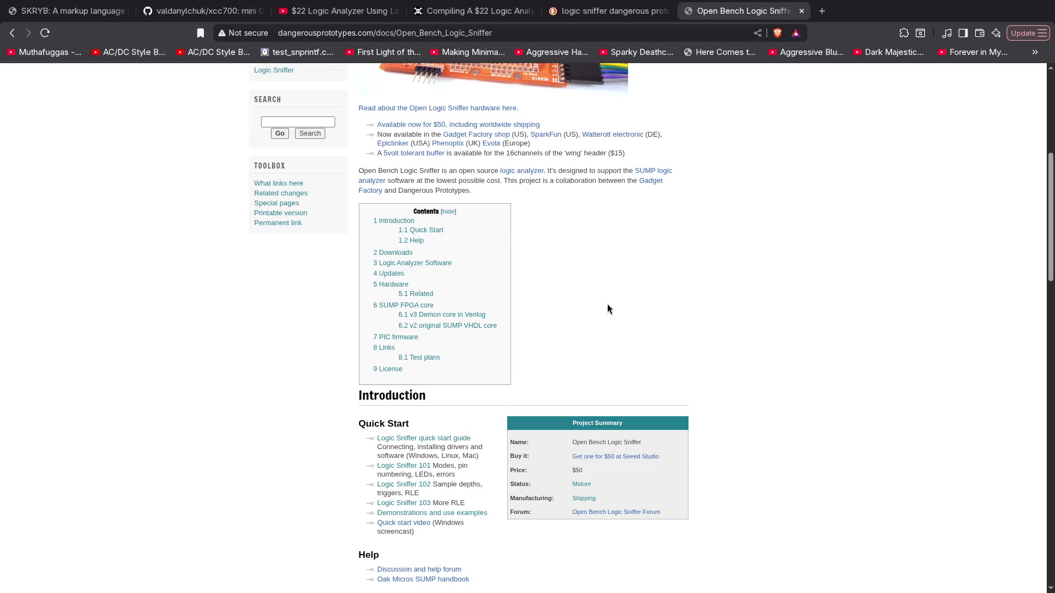
scroll(608, 309, up, 3)
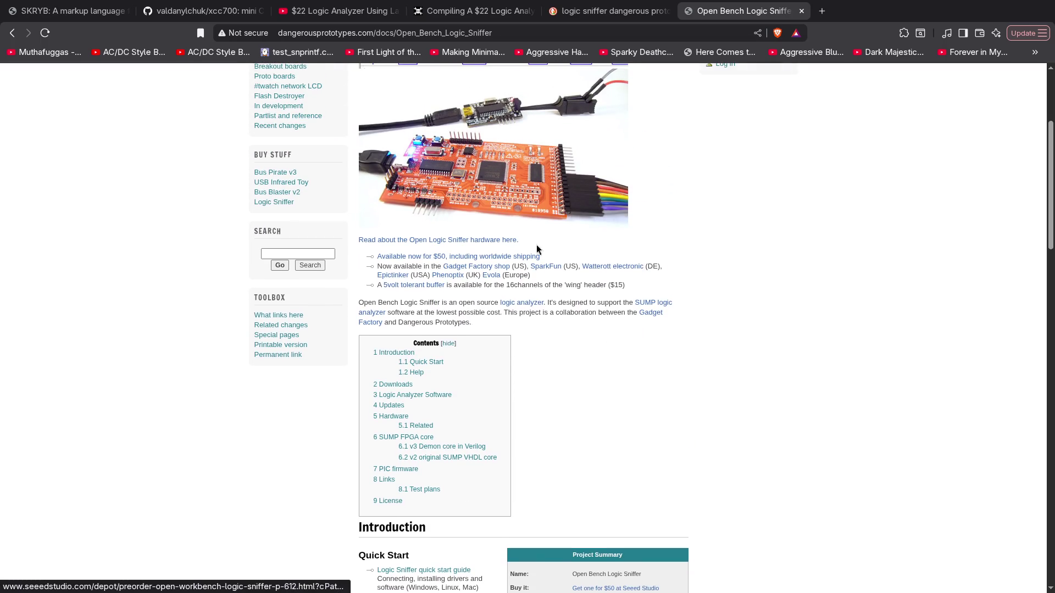
scroll(538, 249, up, 1)
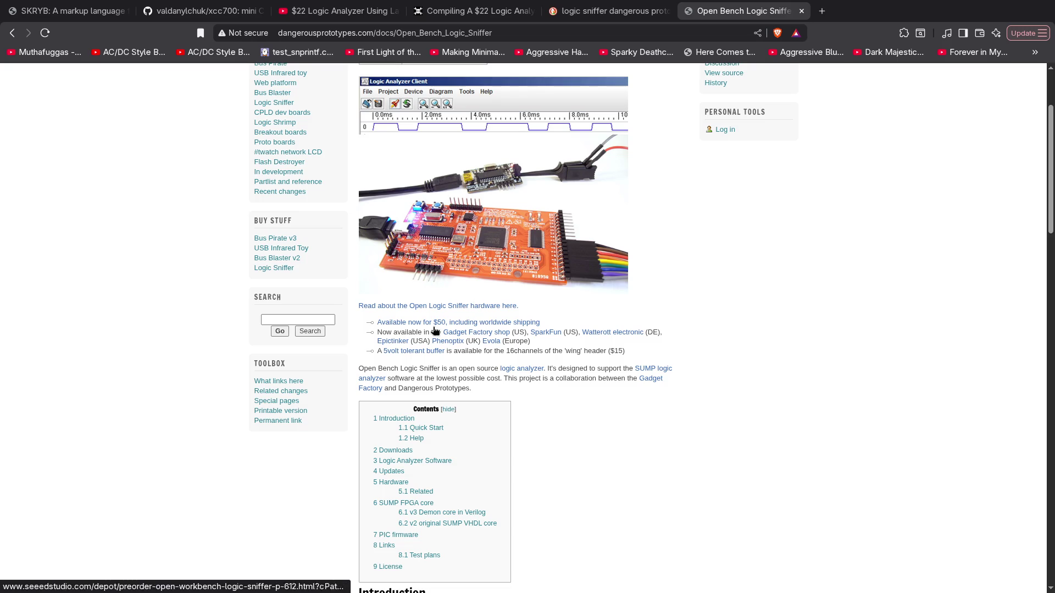
scroll(434, 330, up, 2)
Browse the Bus Pirate and USB Infrared Toy pages, then open the Bus Blaster page
click(271, 195)
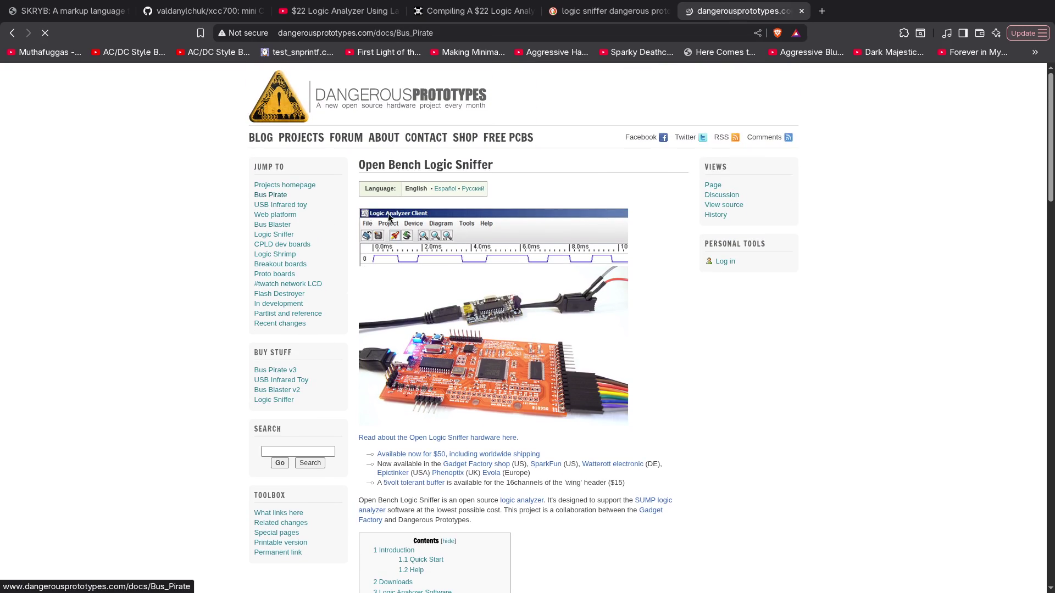
scroll(478, 301, down, 1)
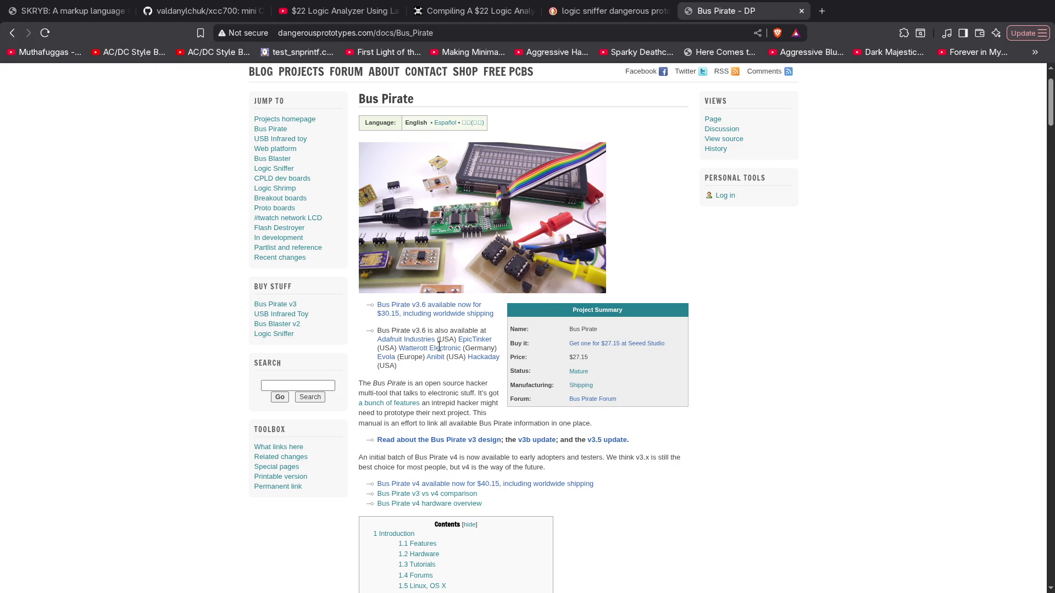
scroll(452, 388, up, 2)
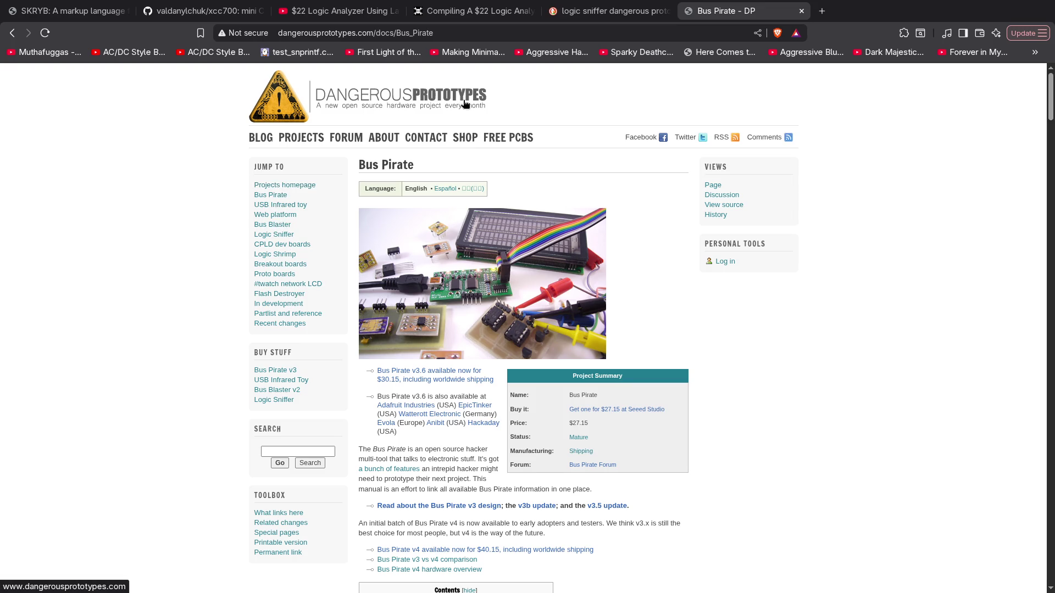
click(280, 209)
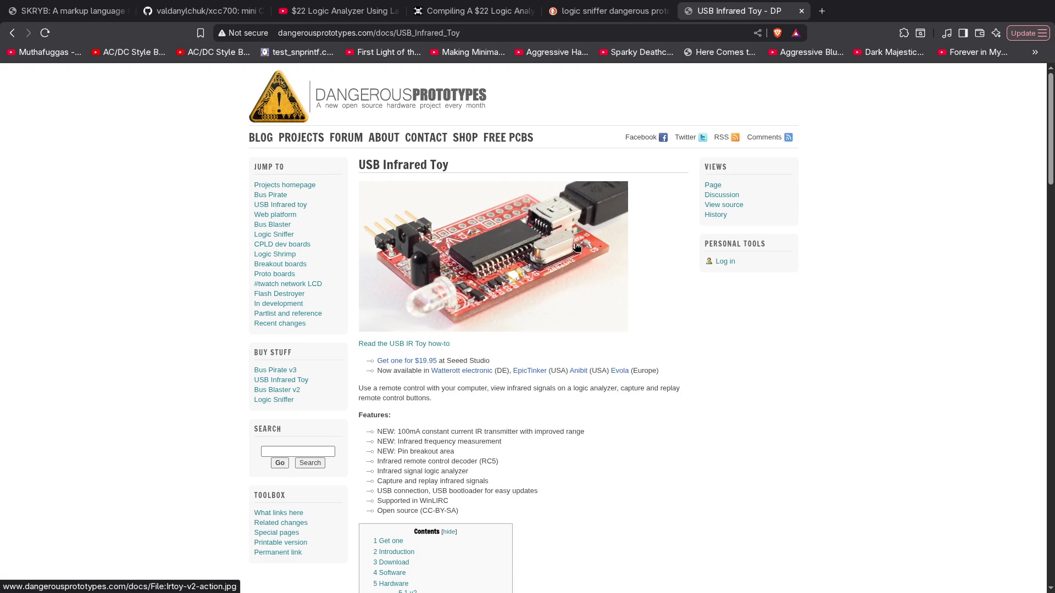
scroll(572, 258, down, 4)
scroll(572, 262, up, 4)
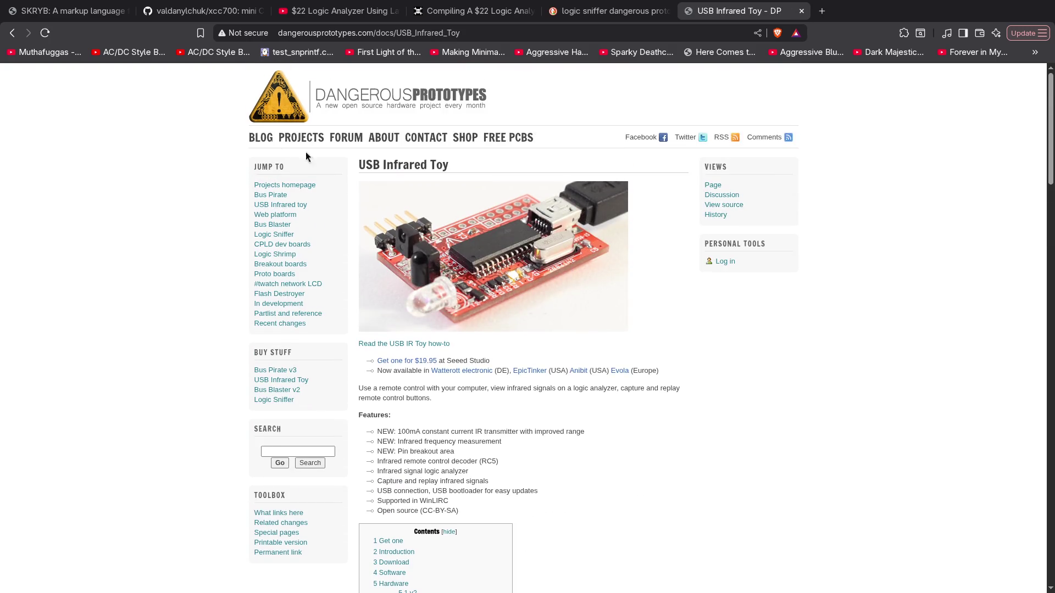
click(283, 226)
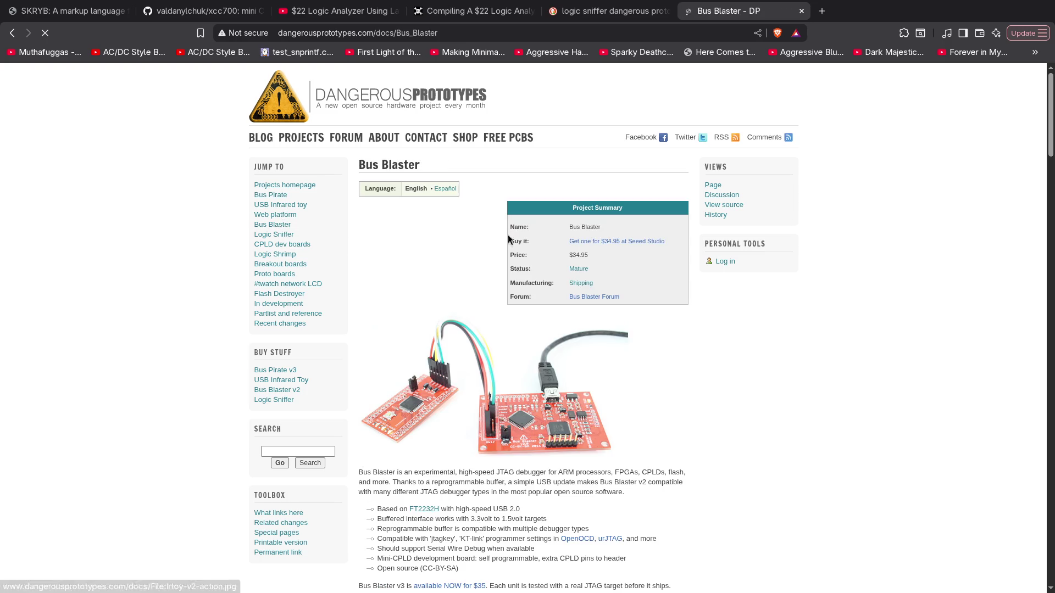
Scroll through the Bus Blaster JTAG debugger project page
scroll(509, 239, down, 5)
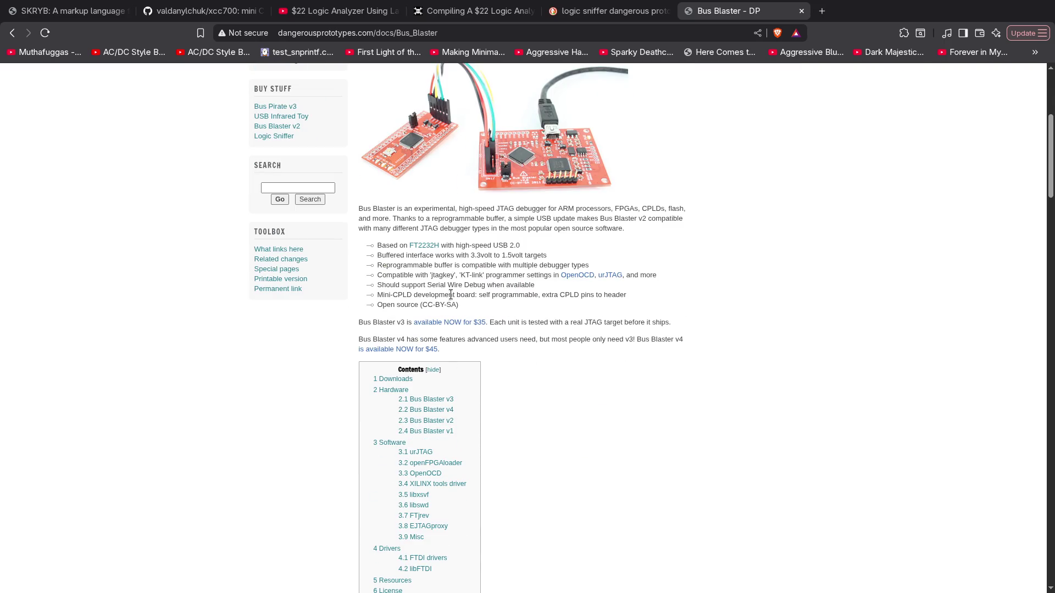
scroll(465, 346, down, 15)
scroll(463, 428, down, 6)
scroll(461, 416, up, 12)
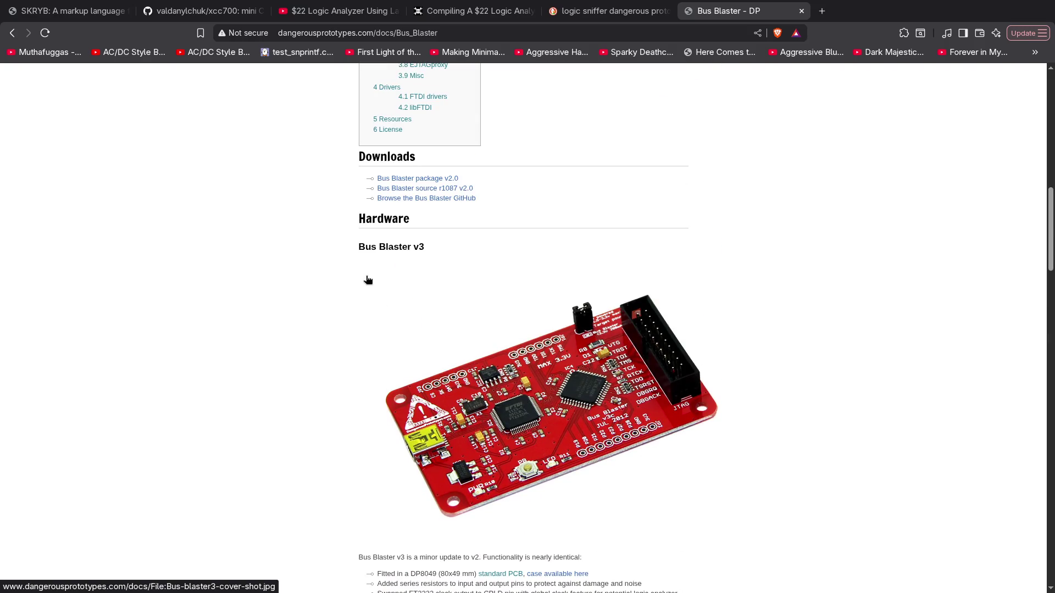
scroll(377, 324, up, 13)
scroll(382, 322, down, 4)
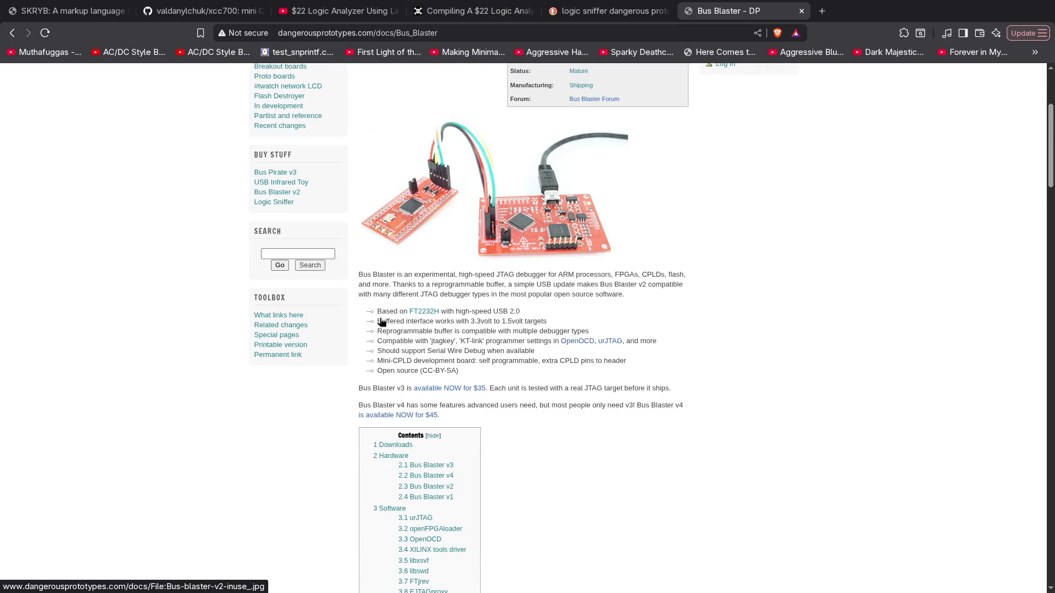
scroll(370, 331, down, 3)
scroll(592, 289, up, 6)
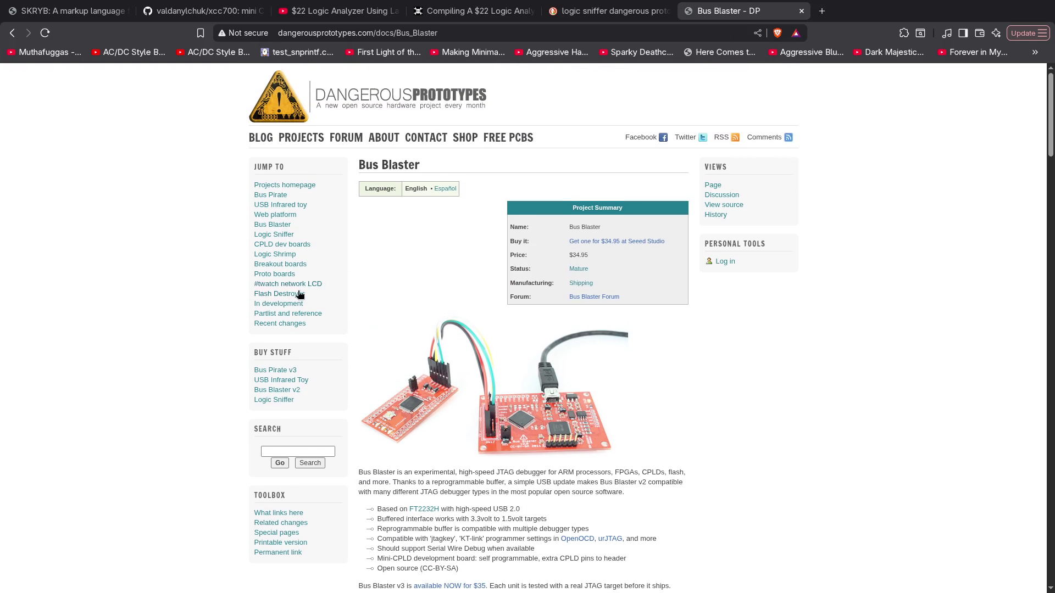
Open the Flash Destroyer project page, glance at it, and close its tab
click(277, 295)
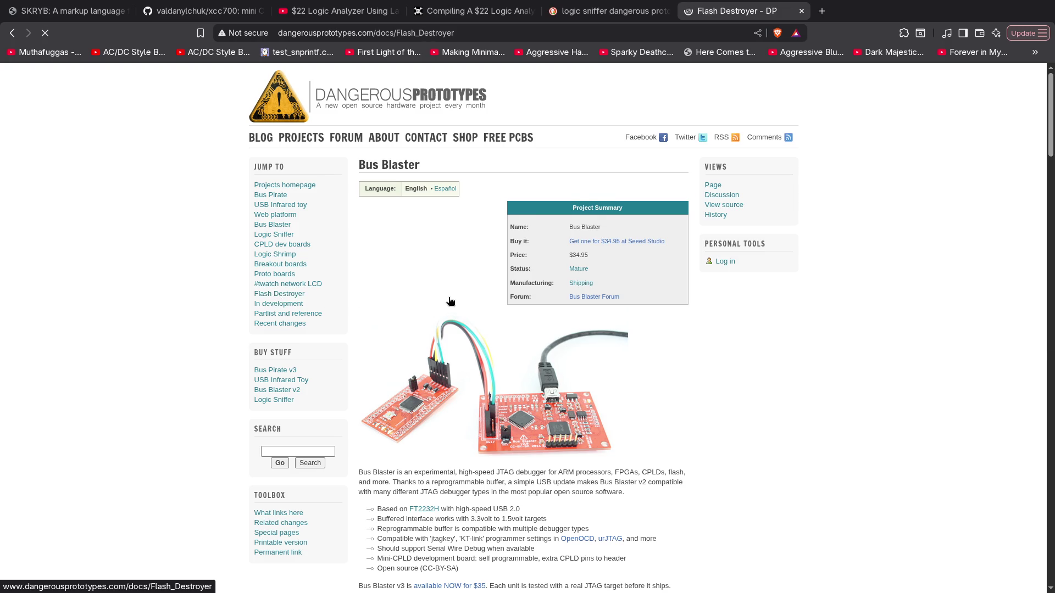
scroll(669, 357, down, 2)
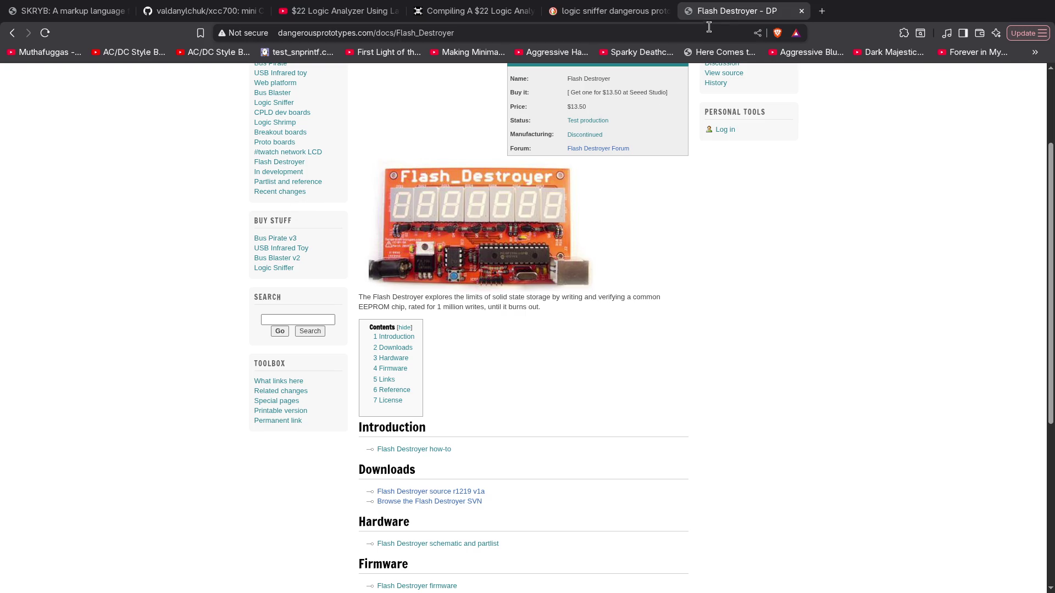
middle_click(738, 13)
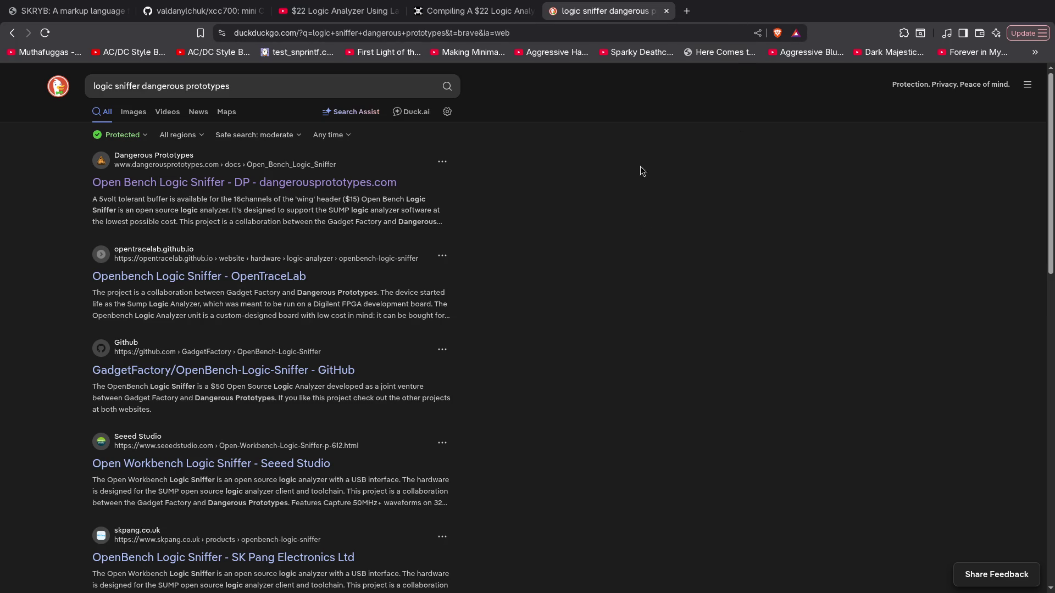
Close the logic sniffer search, Hackaday article and YouTube video tabs, returning to the tiled layout
middle_click(614, 16)
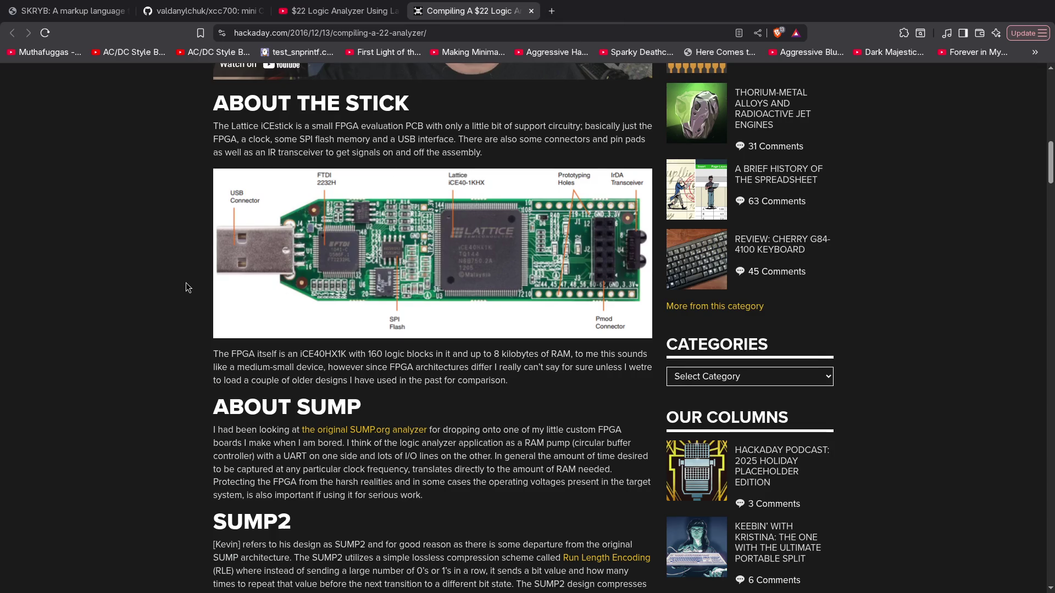
middle_click(470, 15)
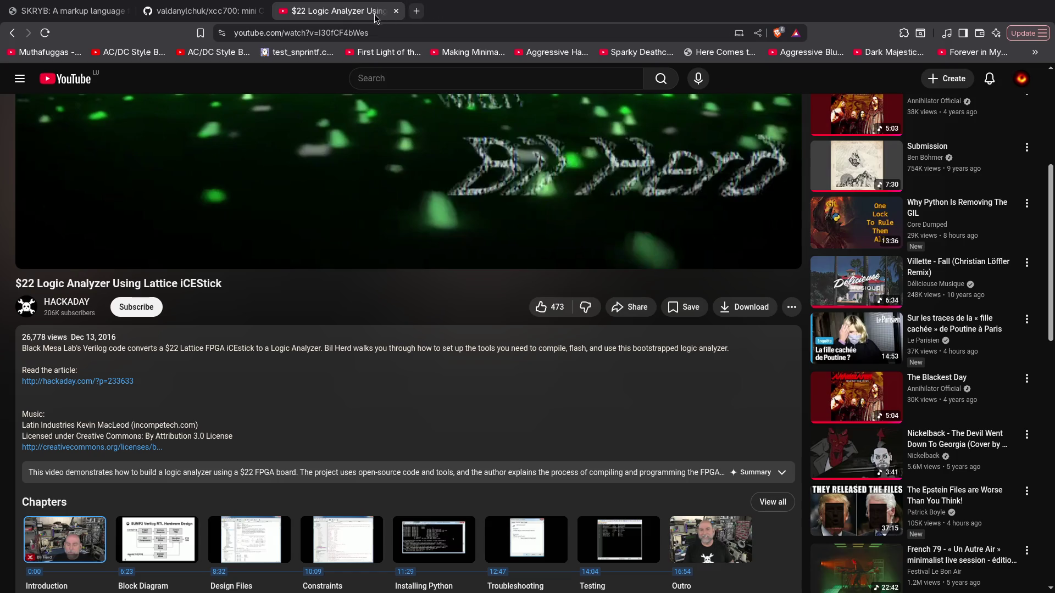
middle_click(358, 18)
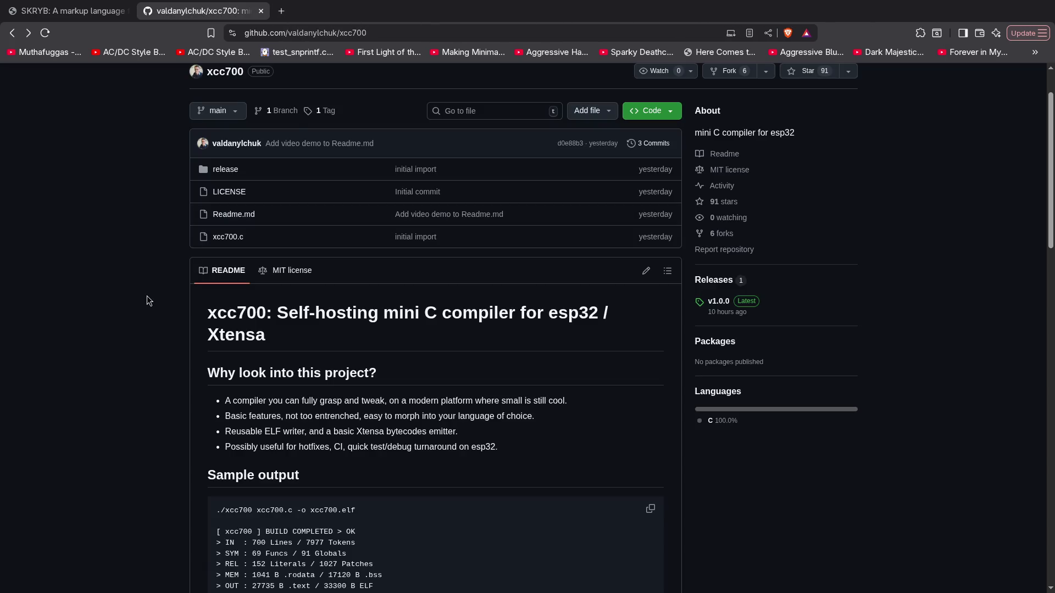
key(super+f)
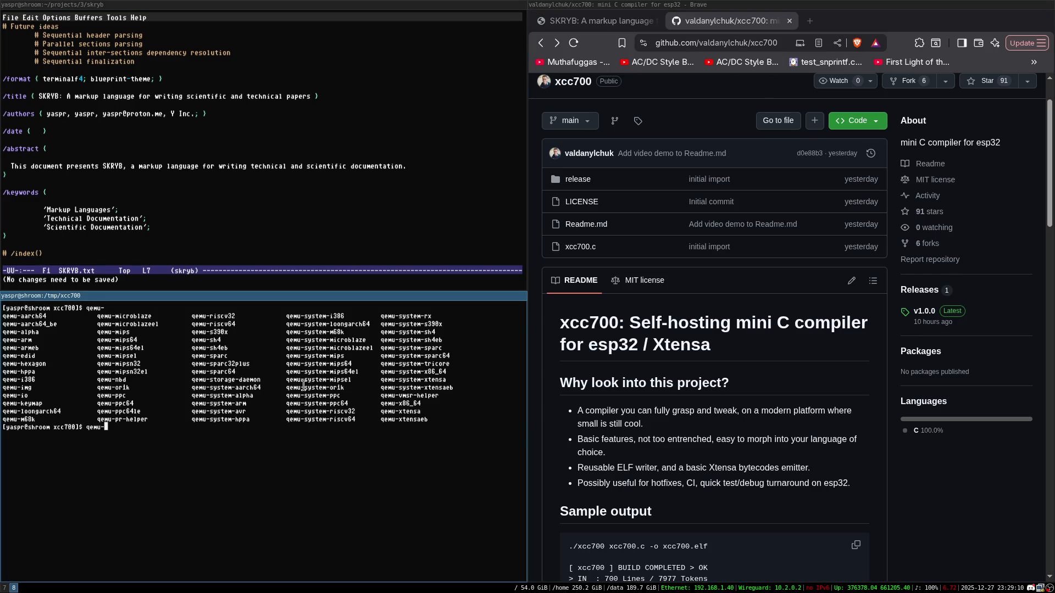
Clear the terminal, close the xcc700 GitHub tab, and start a new tab with 'exaclidraw'
key(ctrl+c)
key(ctrl+l)
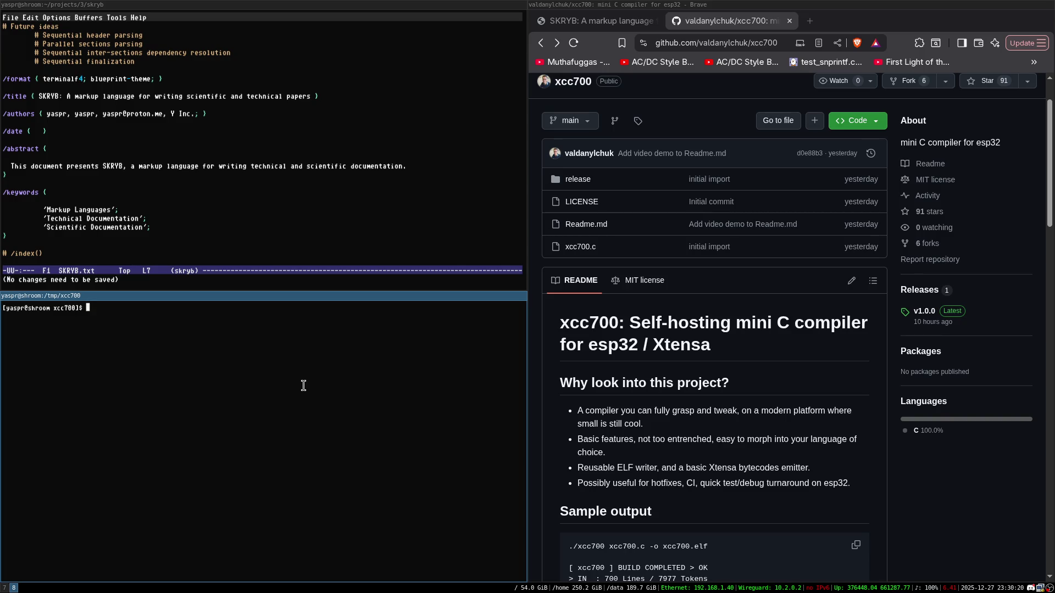
key(super+Right)
key(ctrl+w)
key(ctrl+t)
text(exaclidraw)
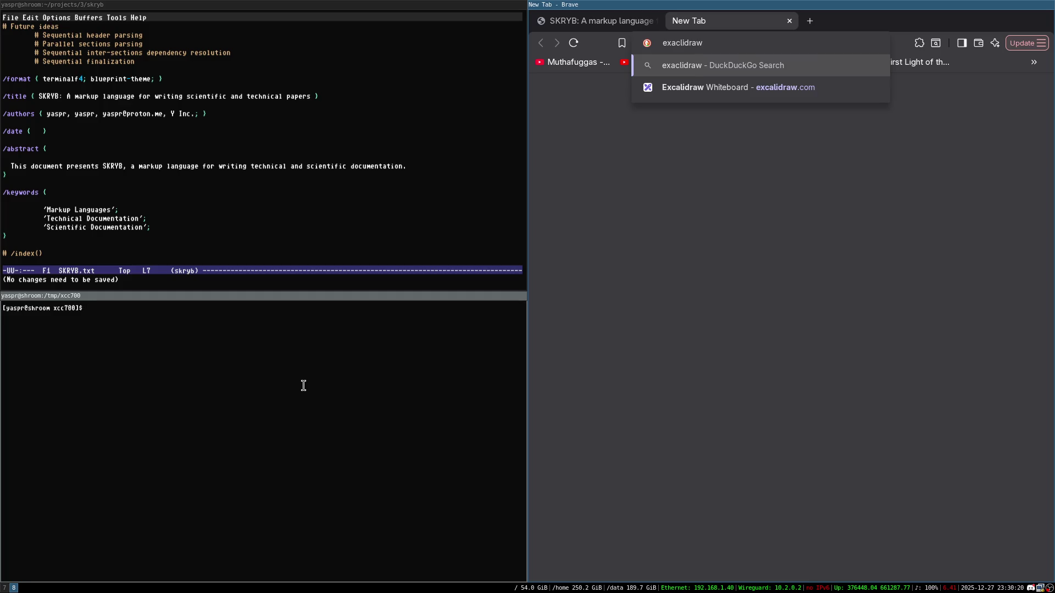
Open the Excalidraw whiteboard full-screen and switch its canvas to the dark theme
key(Return)
key(super+f)
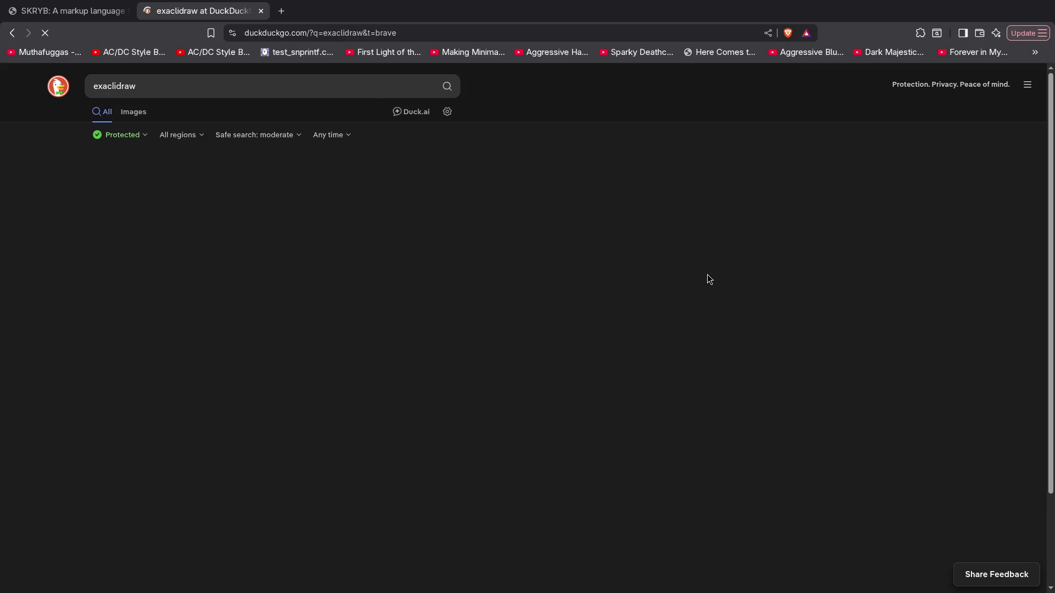
click(150, 213)
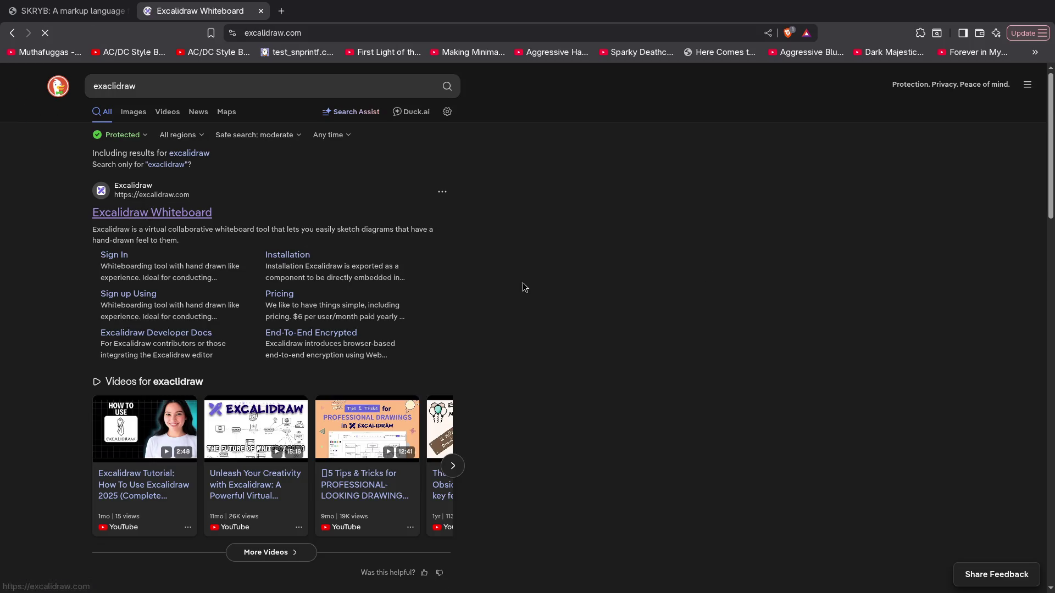
click(20, 83)
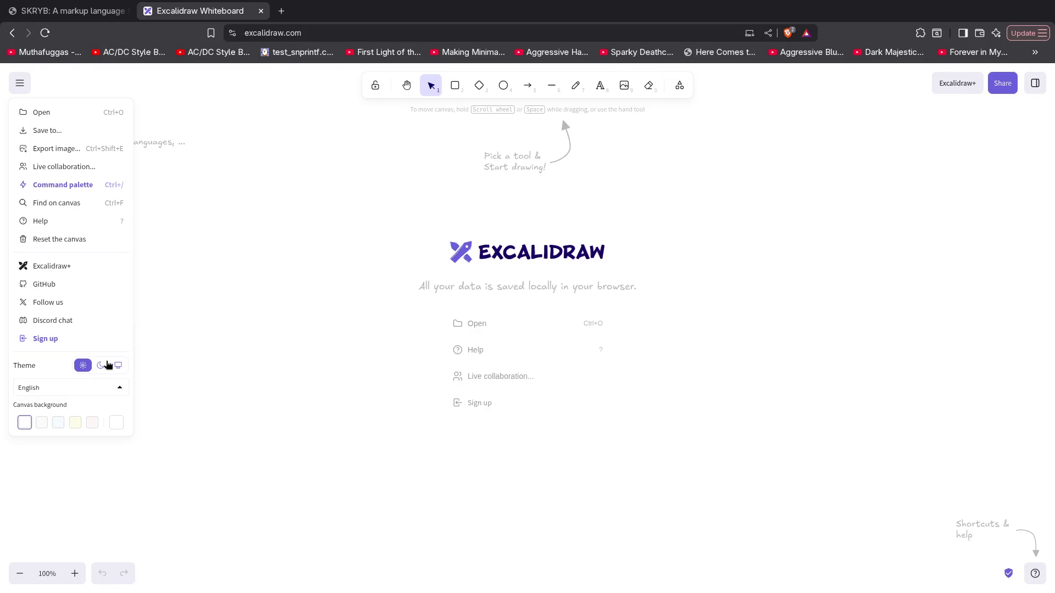
click(106, 364)
click(215, 278)
Draw a tall rounded rectangle with a small rectangle above it
click(464, 90)
mouse_move(328, 163)
mouse_down()
mouse_move(393, 205)
mouse_move(403, 356)
mouse_move(437, 405)
mouse_move(512, 407)
mouse_move(504, 416)
mouse_up()
scroll(473, 410, up, 4)
click(419, 264)
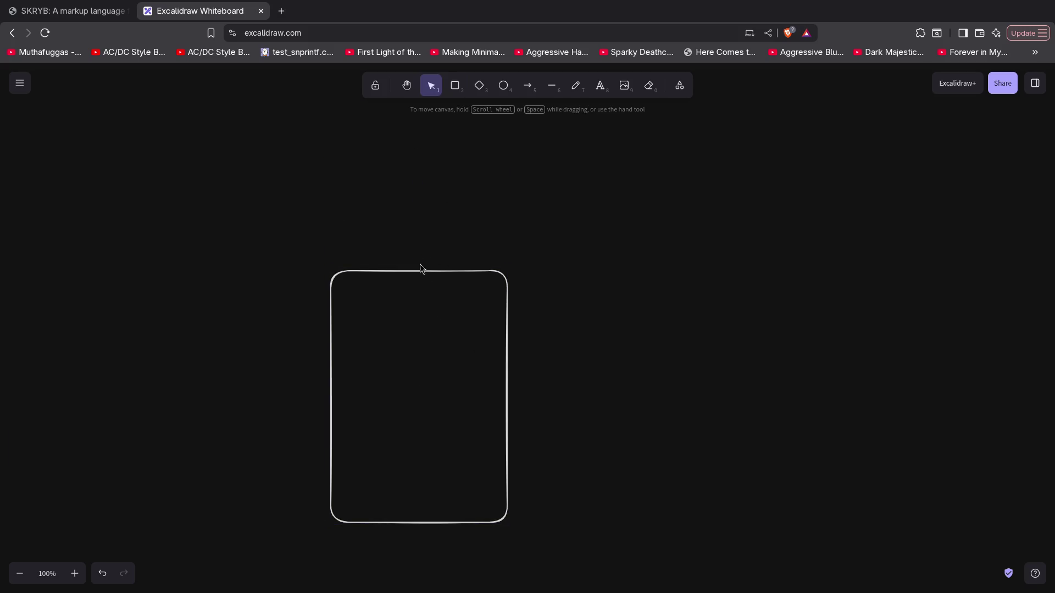
click(455, 85)
mouse_move(366, 213)
mouse_down()
mouse_move(473, 242)
mouse_move(430, 256)
mouse_move(431, 267)
mouse_up()
Draw an arrow rising from the small box and paste copies of it
key(a)
mouse_move(385, 251)
mouse_down()
mouse_move(384, 144)
mouse_move(407, 164)
mouse_move(381, 168)
mouse_move(391, 152)
mouse_move(422, 204)
mouse_move(456, 192)
mouse_up()
key(ctrl+v)
Add a fourth arrow coloured red and label it vcc
key(Escape)
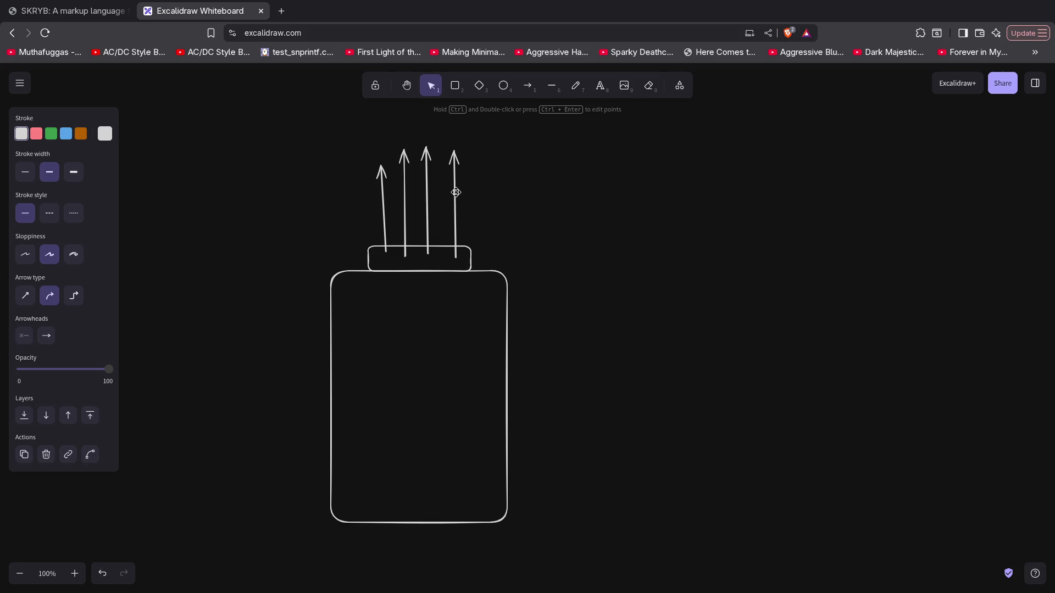
click(37, 134)
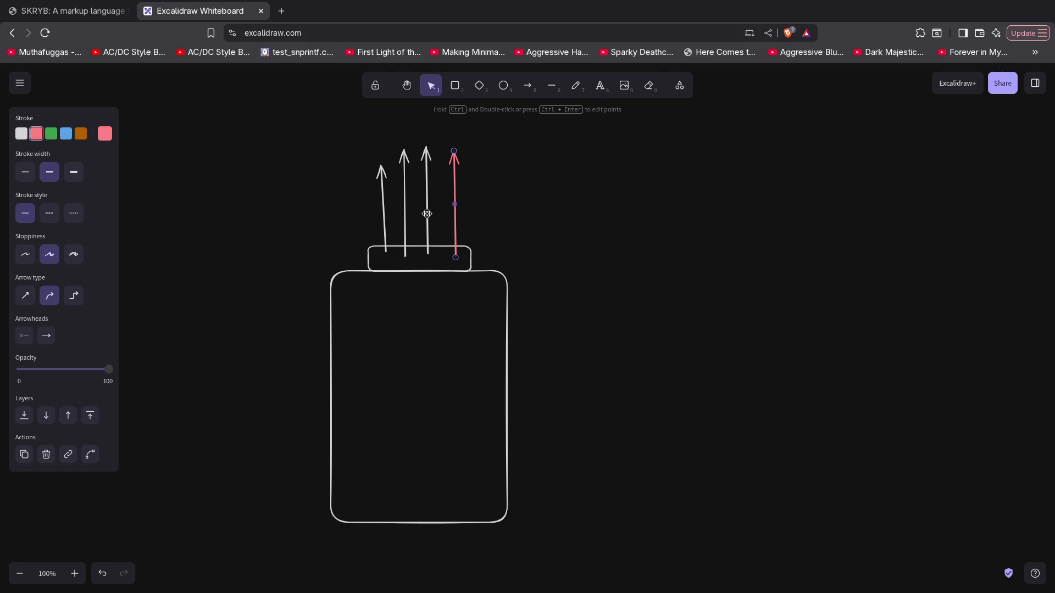
double_click(463, 164)
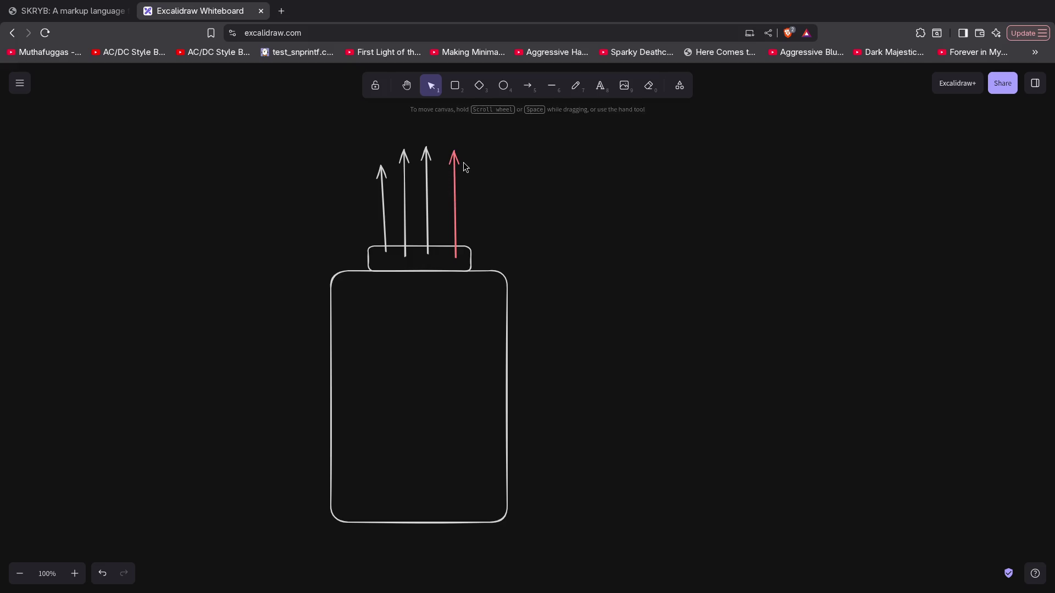
text(vcc)
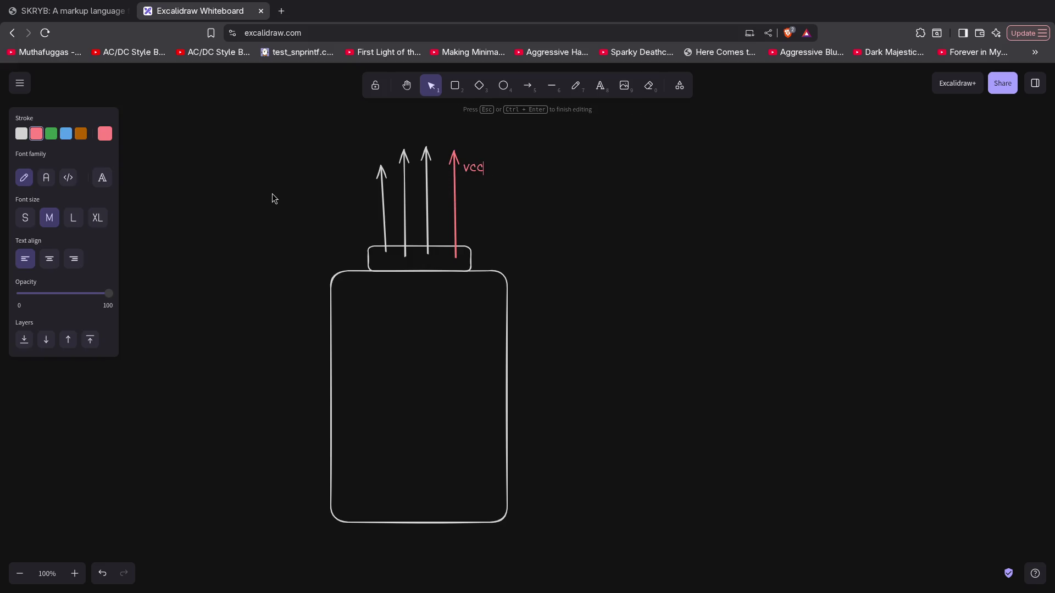
click(384, 207)
Label the first white arrow GND and move the label to its left
double_click(368, 203)
key(Escape)
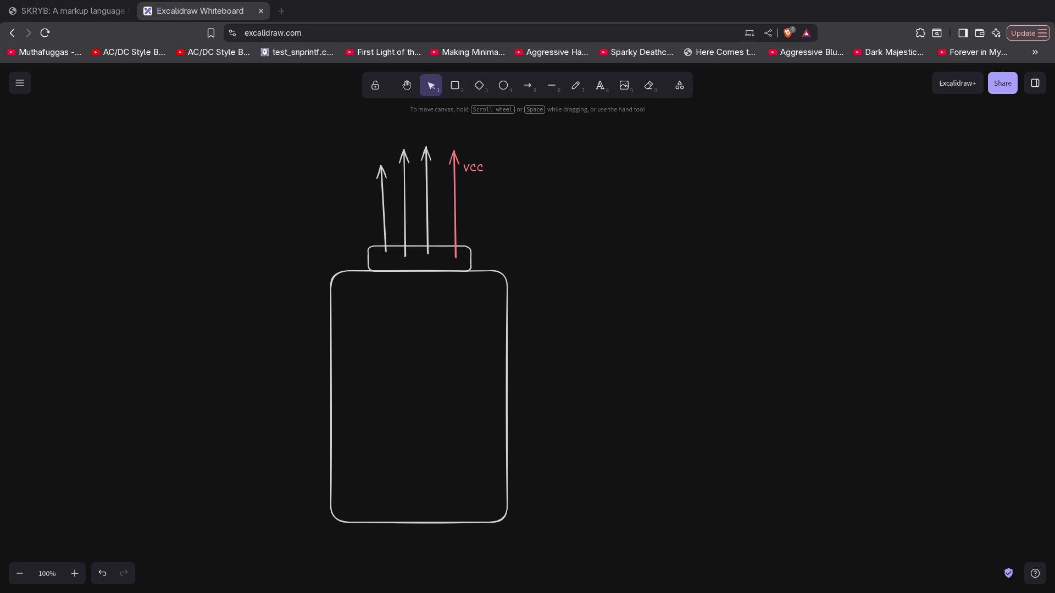
click(382, 196)
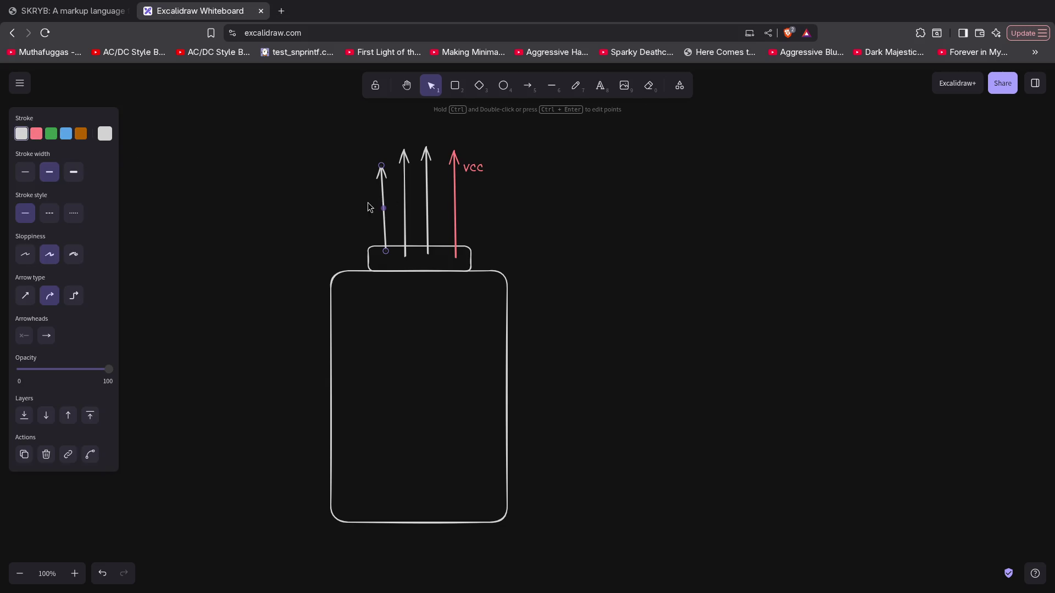
double_click(376, 203)
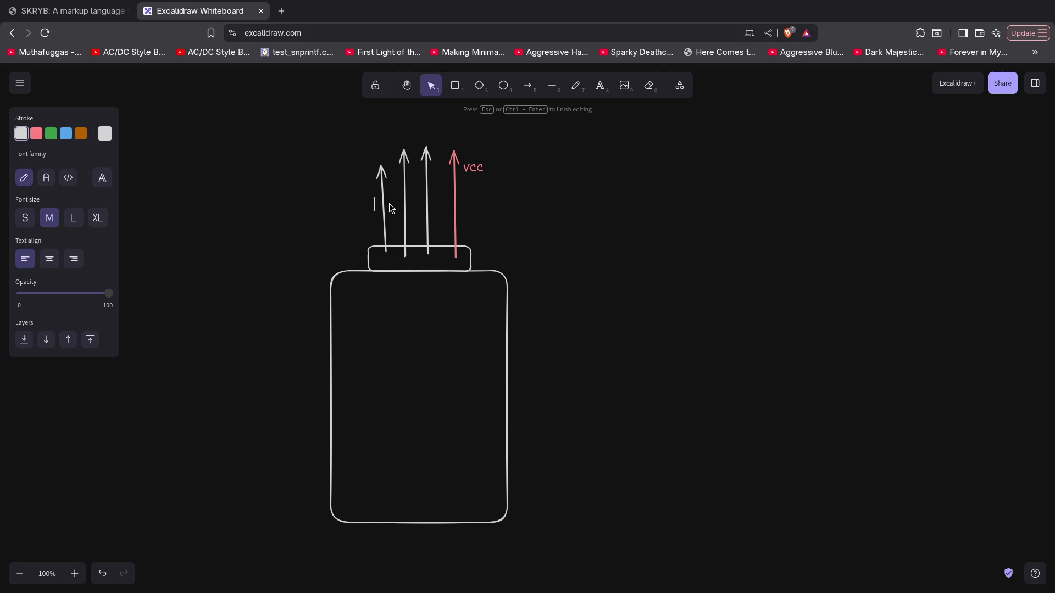
text(GND)
click(344, 193)
drag(379, 203, 353, 205)
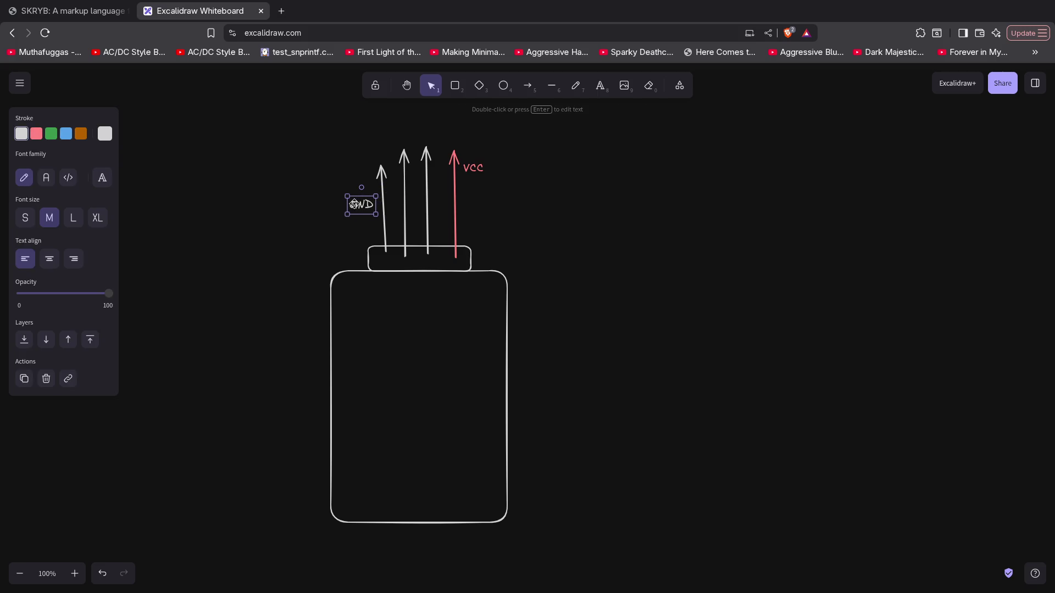
Colour the second arrow orange and the third arrow blue
click(405, 180)
click(81, 133)
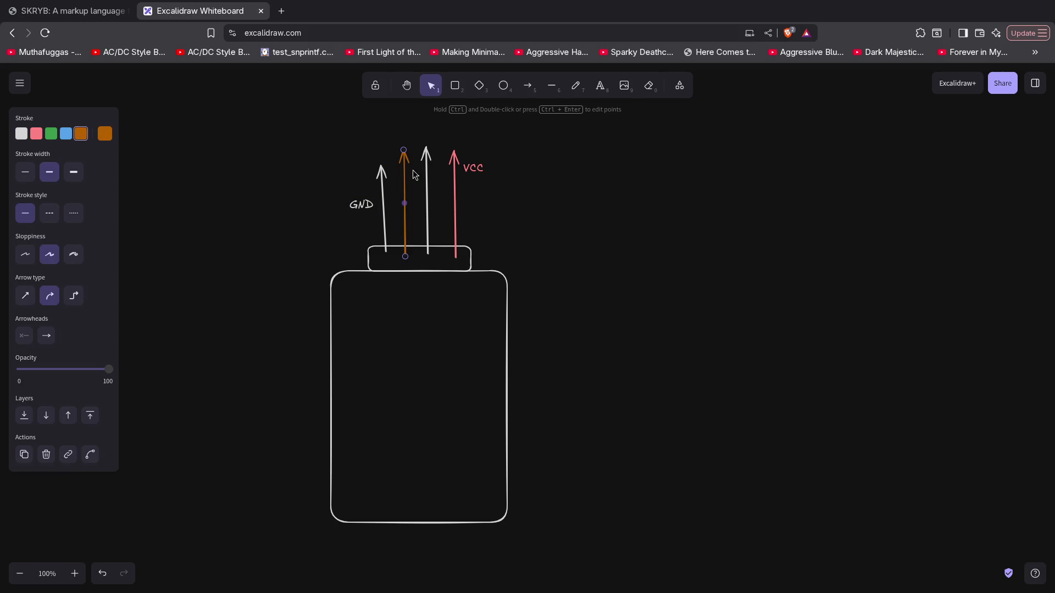
click(428, 180)
click(66, 133)
Add a blue D+ label placed above the blue arrow
double_click(401, 138)
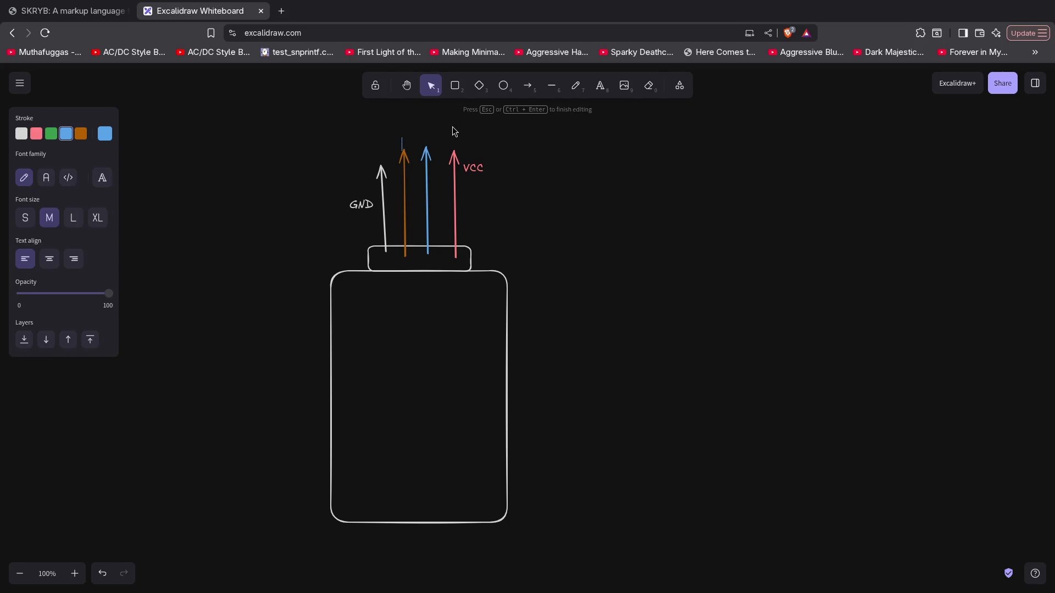
text(D+)
drag(408, 139, 426, 133)
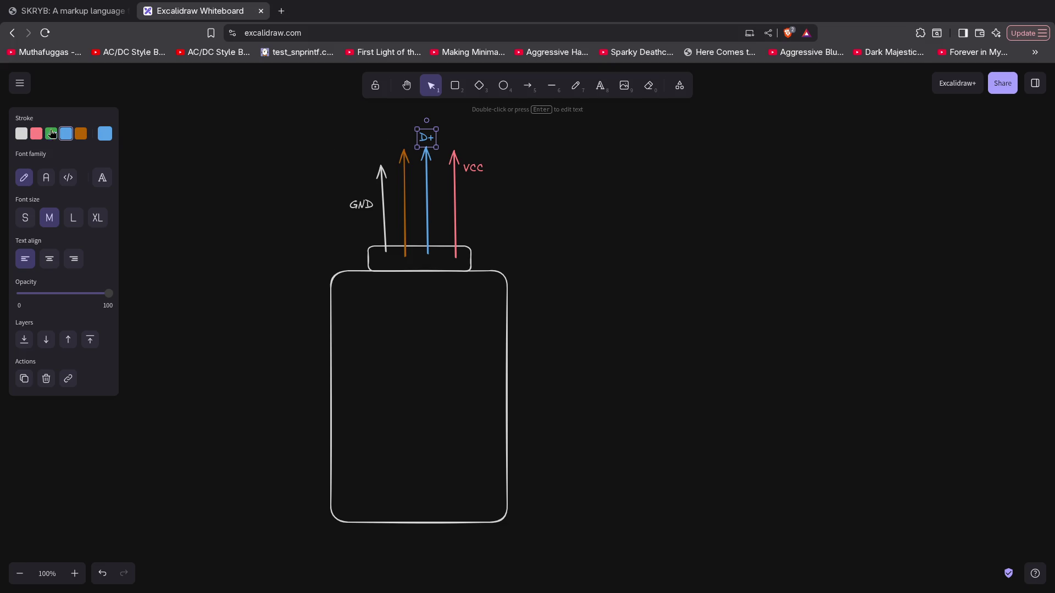
click(81, 134)
click(67, 134)
Add an orange D- label above the orange arrow
double_click(397, 146)
text(D-)
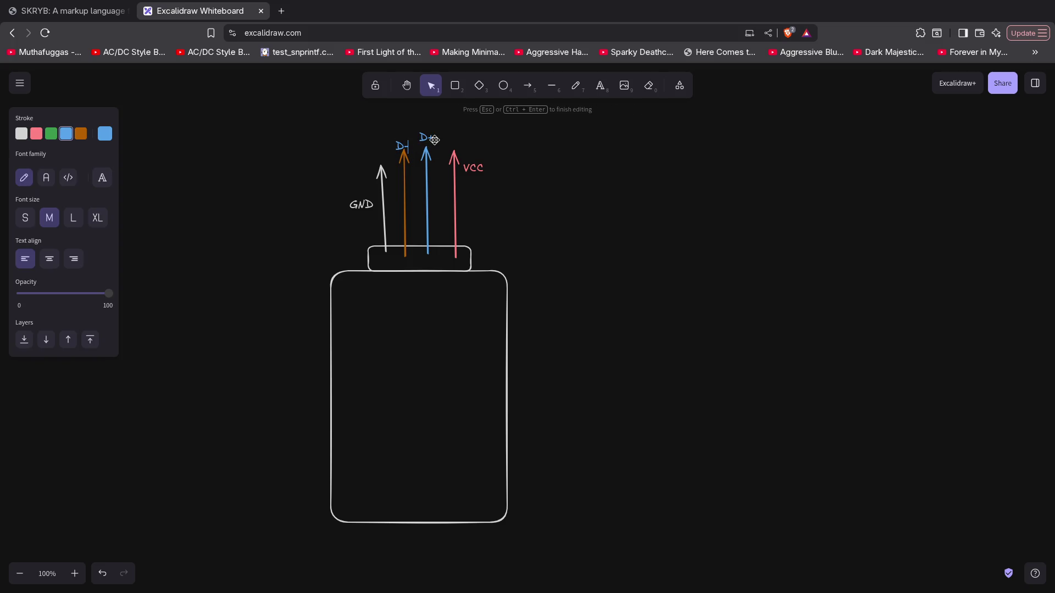
click(82, 135)
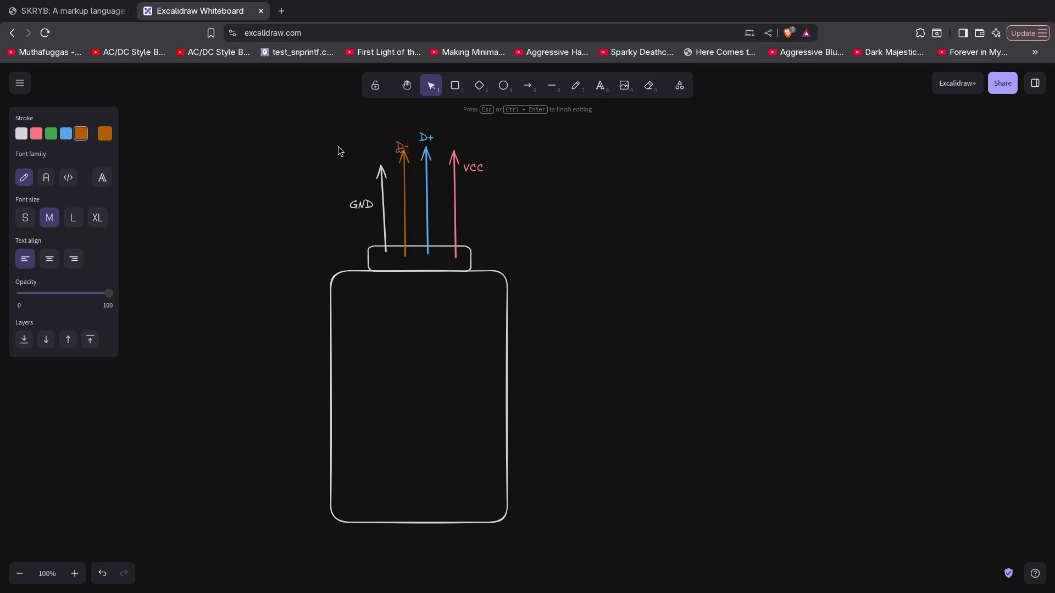
click(388, 144)
click(401, 141)
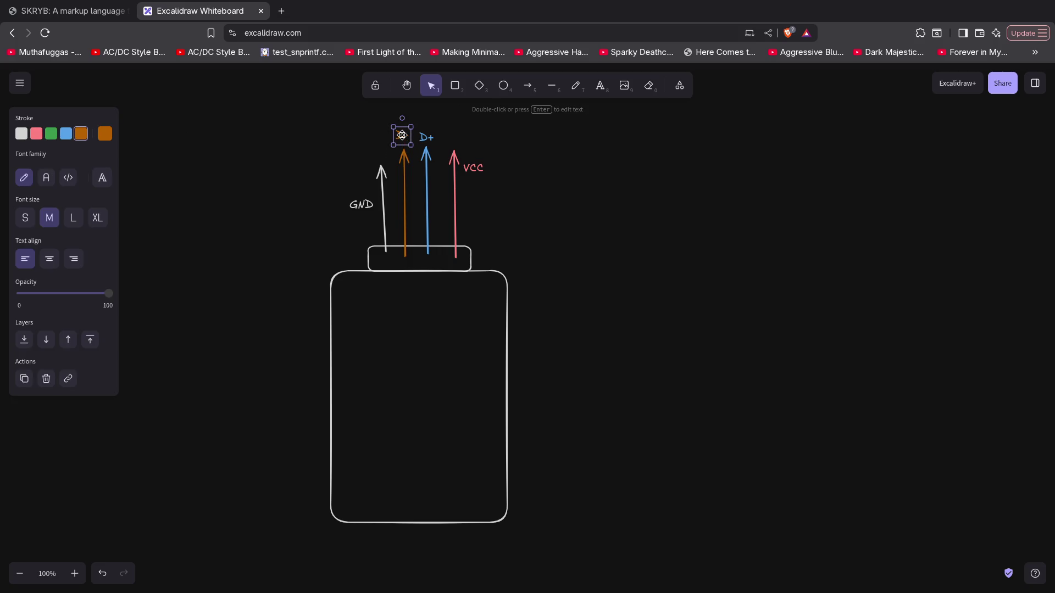
click(597, 198)
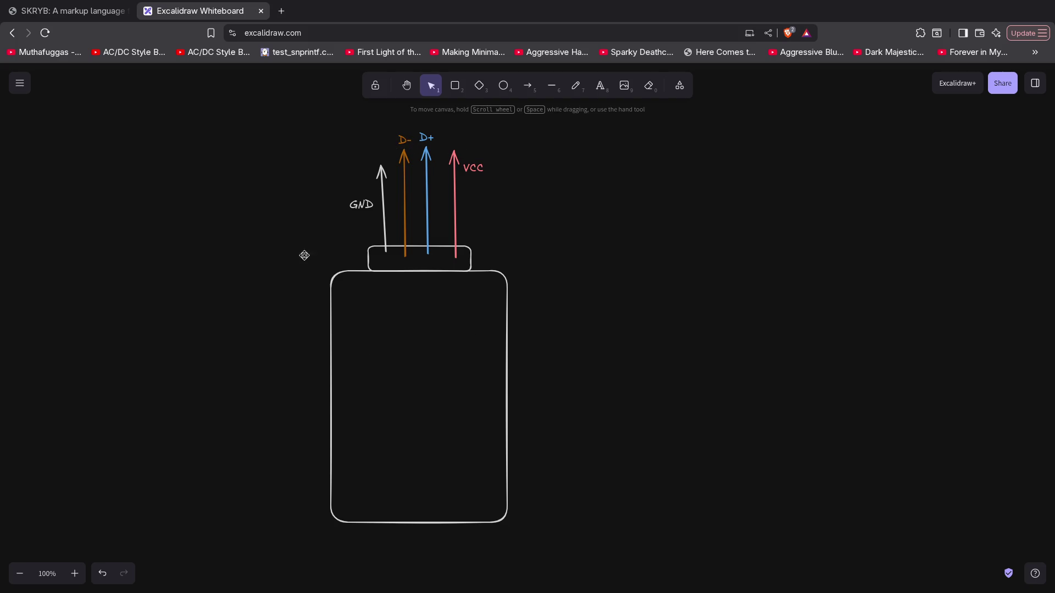
Draw a small rectangle inside the tall box
scroll(272, 243, down, 1)
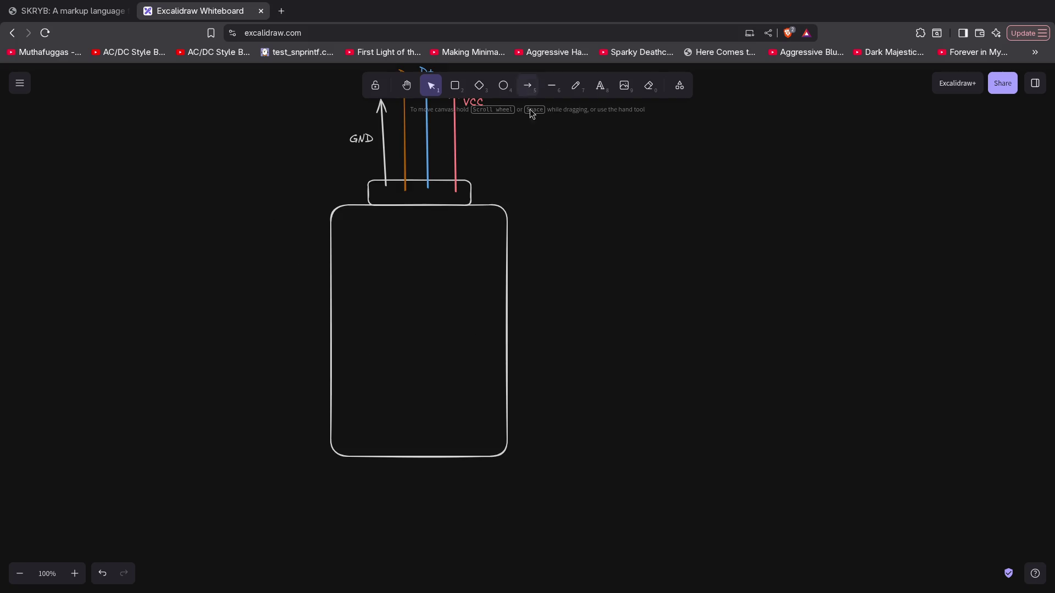
scroll(532, 114, up, 1)
click(455, 85)
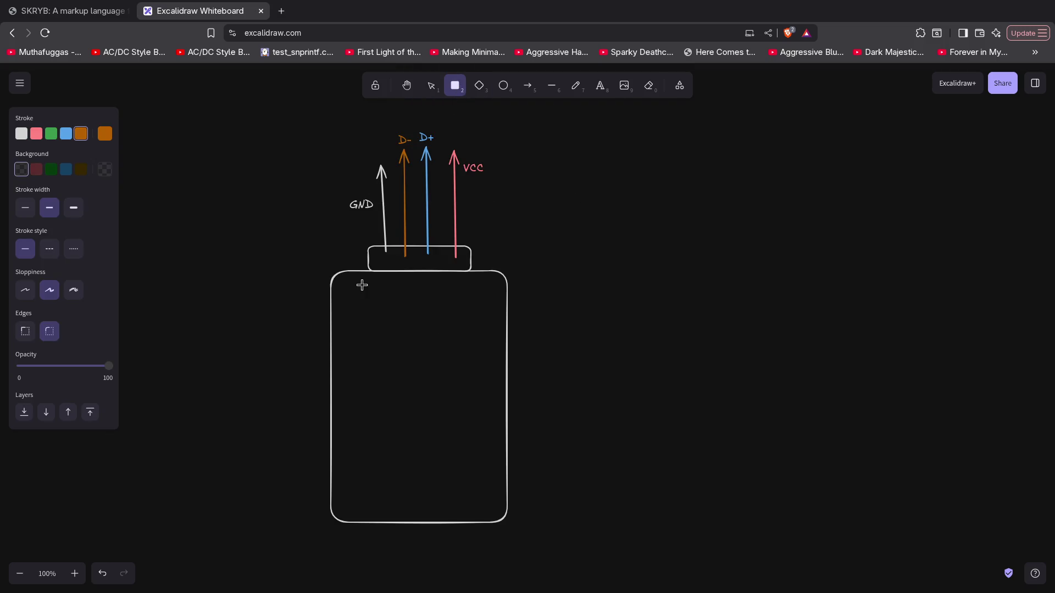
mouse_move(398, 301)
mouse_down()
mouse_move(445, 341)
mouse_move(453, 370)
mouse_up()
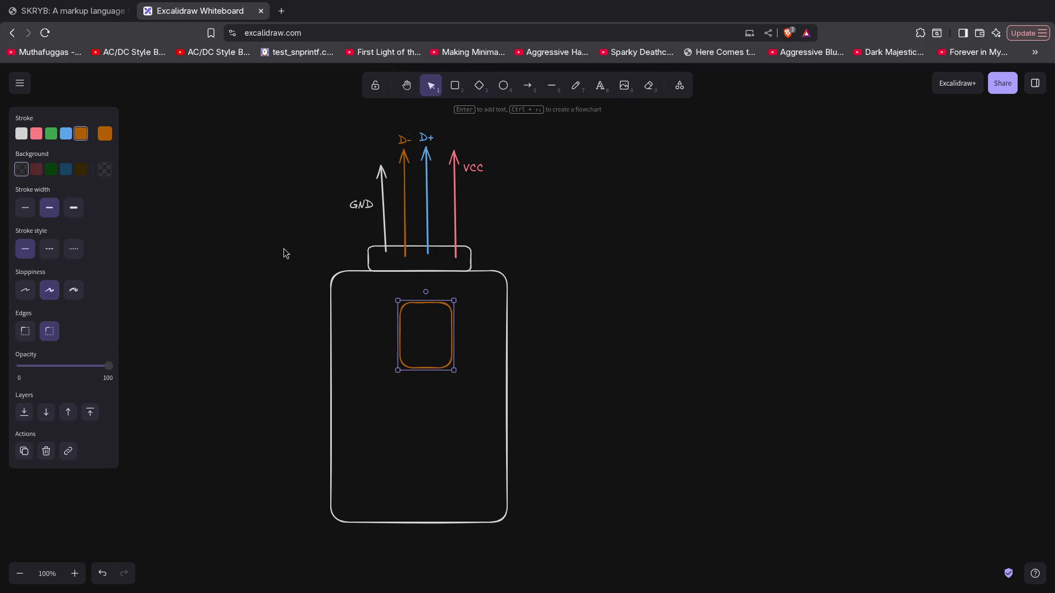
Give the small inner box a white outline and nudge it slightly into position
click(21, 133)
mouse_move(430, 323)
mouse_down()
mouse_move(423, 311)
mouse_move(425, 332)
mouse_up()
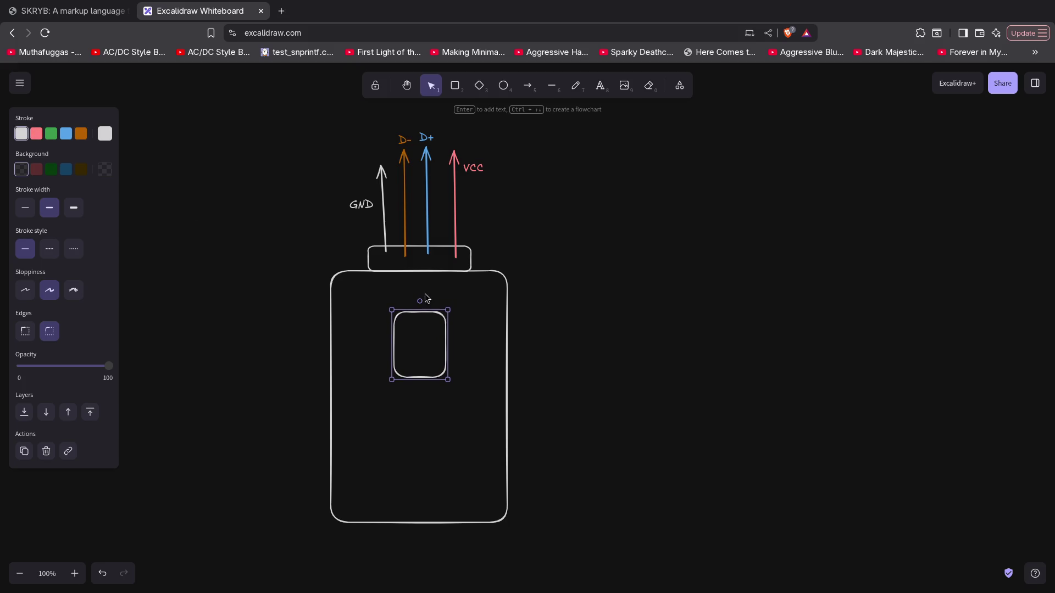
click(210, 232)
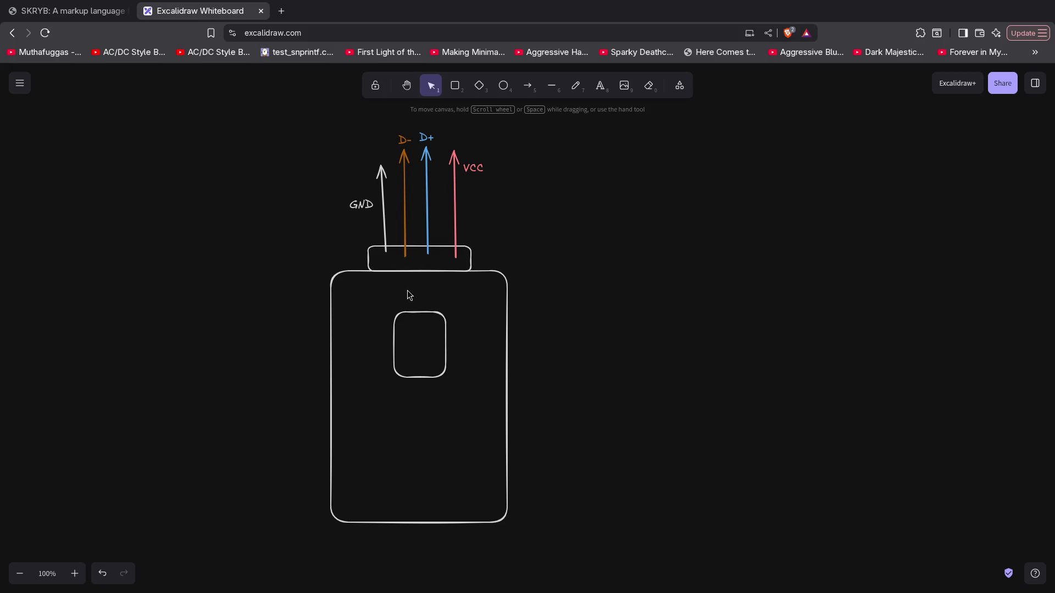
Draw four lines from the connector pins down to the small box
click(552, 85)
drag(385, 270, 404, 312)
click(552, 89)
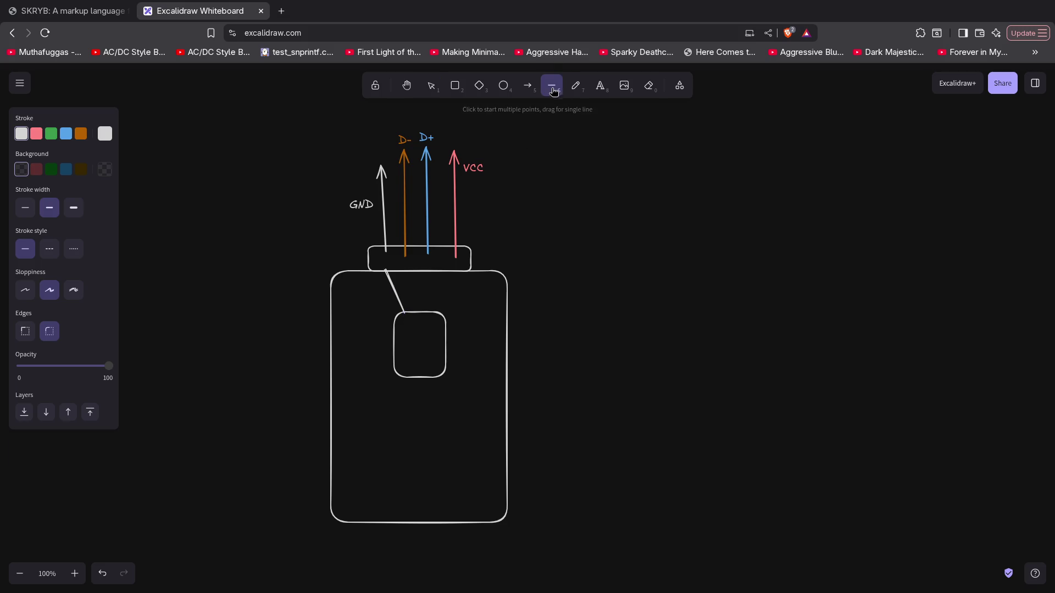
drag(456, 270, 436, 309)
click(552, 86)
drag(407, 265, 411, 308)
click(552, 86)
drag(428, 263, 427, 307)
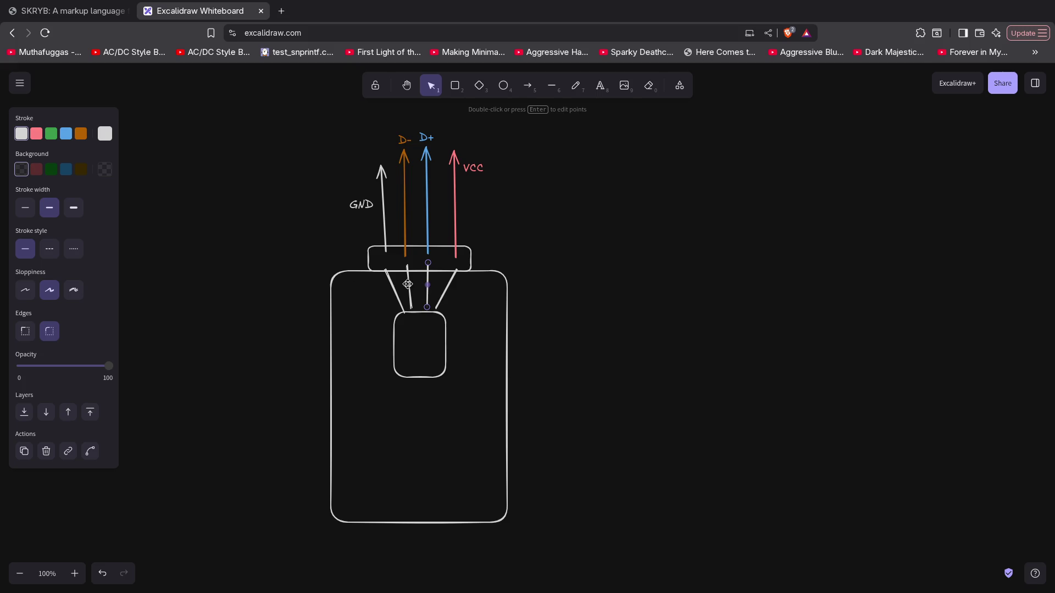
Draw a larger rectangle below the small box inside the tall box
click(418, 341)
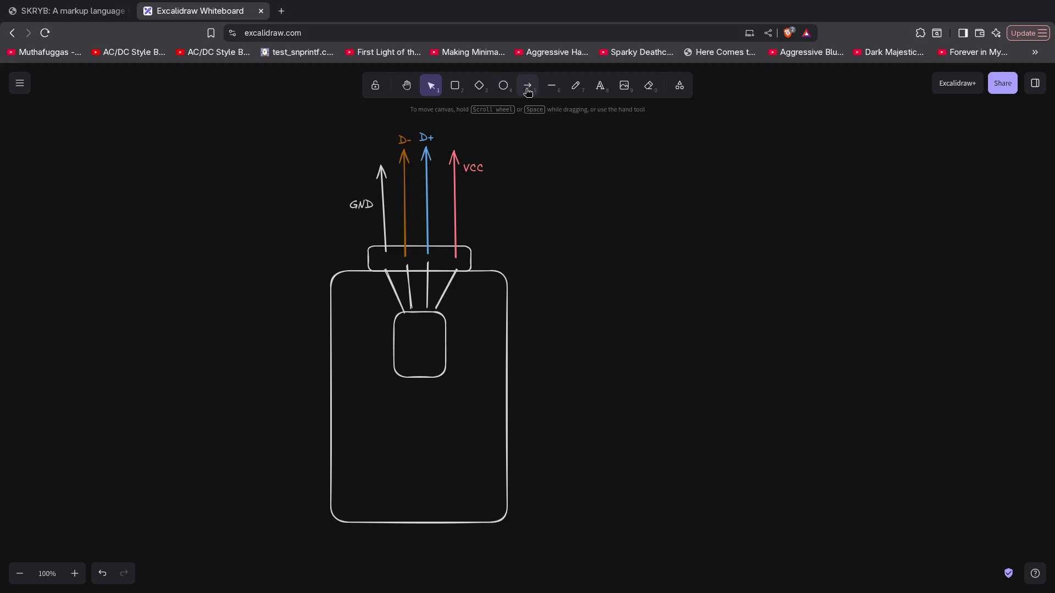
click(455, 87)
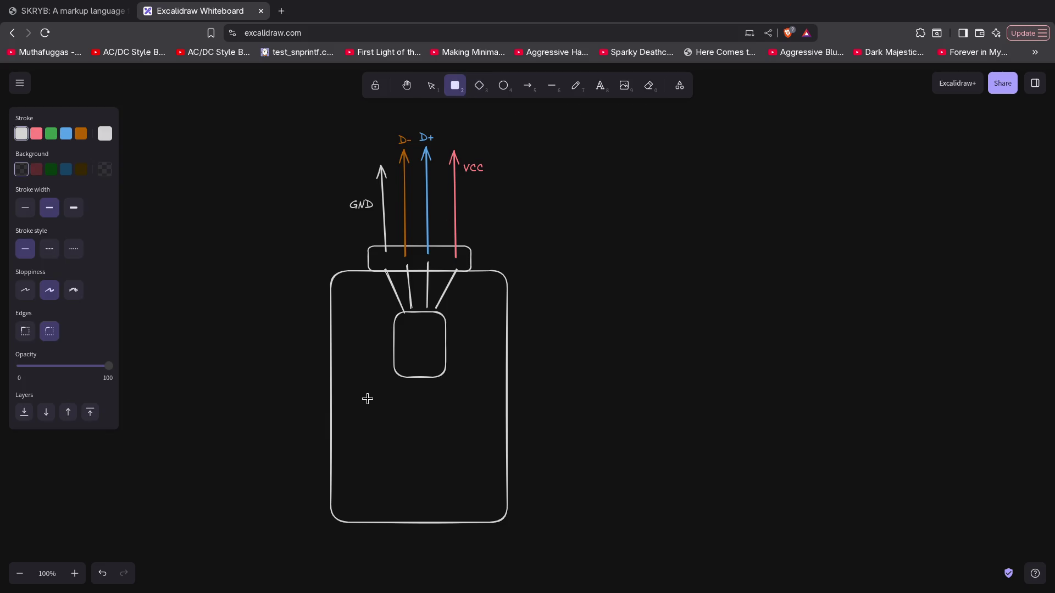
mouse_move(347, 396)
mouse_down()
mouse_move(493, 478)
mouse_move(496, 512)
mouse_up()
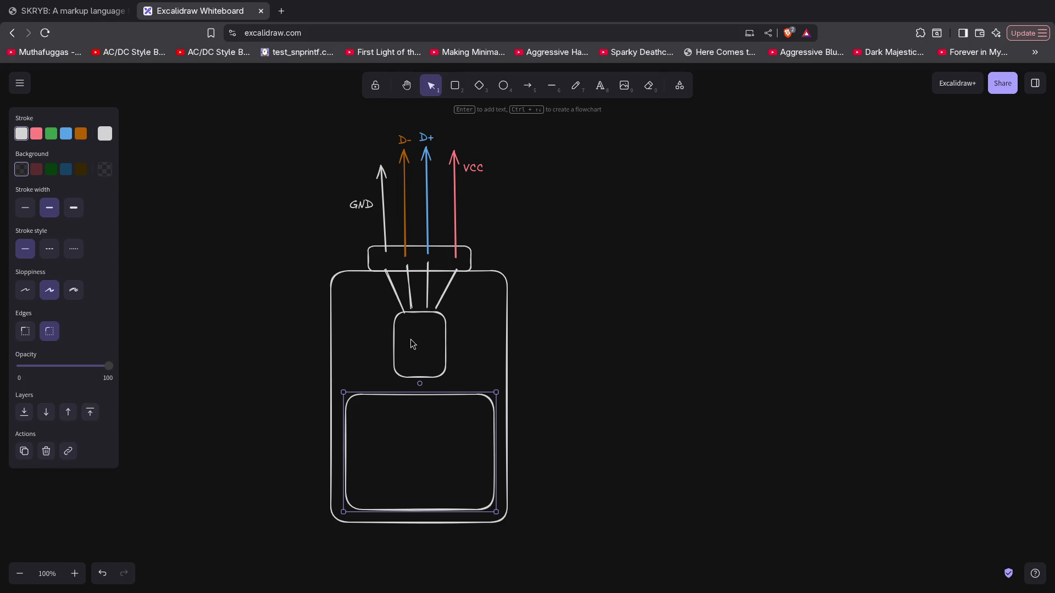
Label the small box 'uC' and the large lower box 'FLASH'
double_click(426, 356)
text(c)
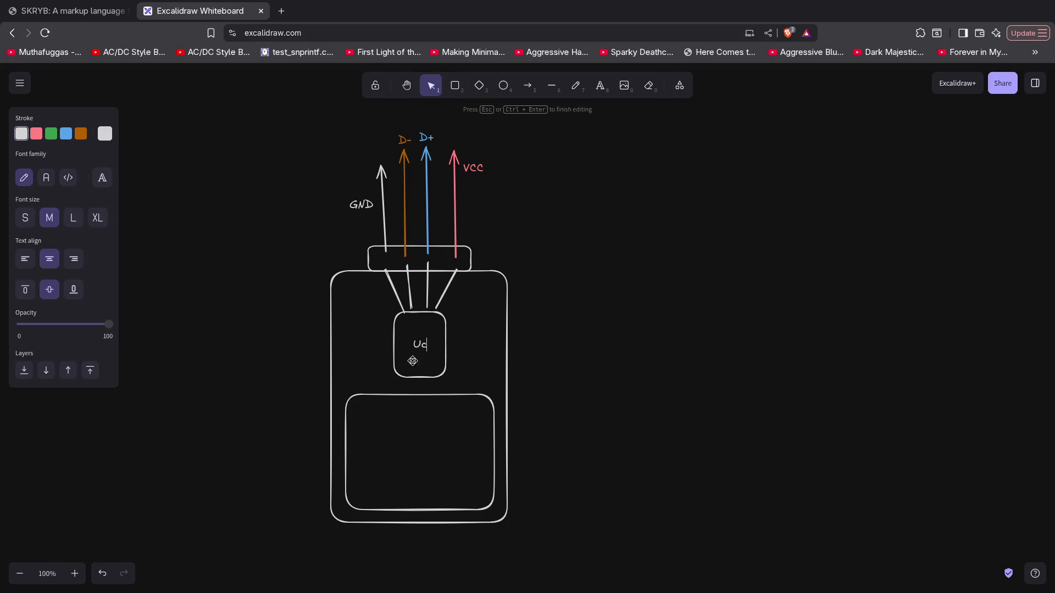
click(412, 444)
double_click(410, 440)
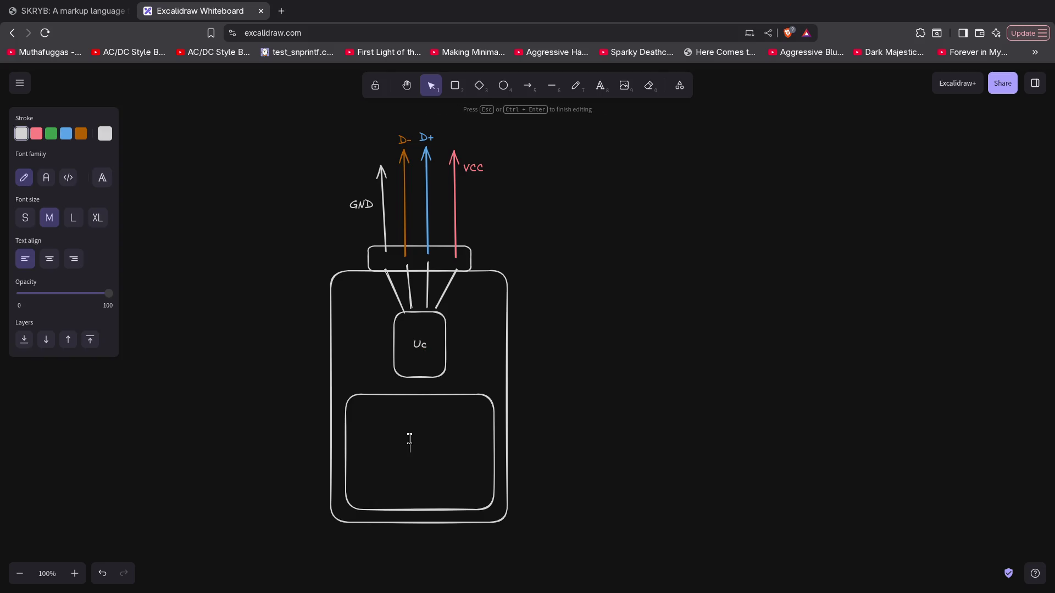
double_click(420, 346)
text(uC)
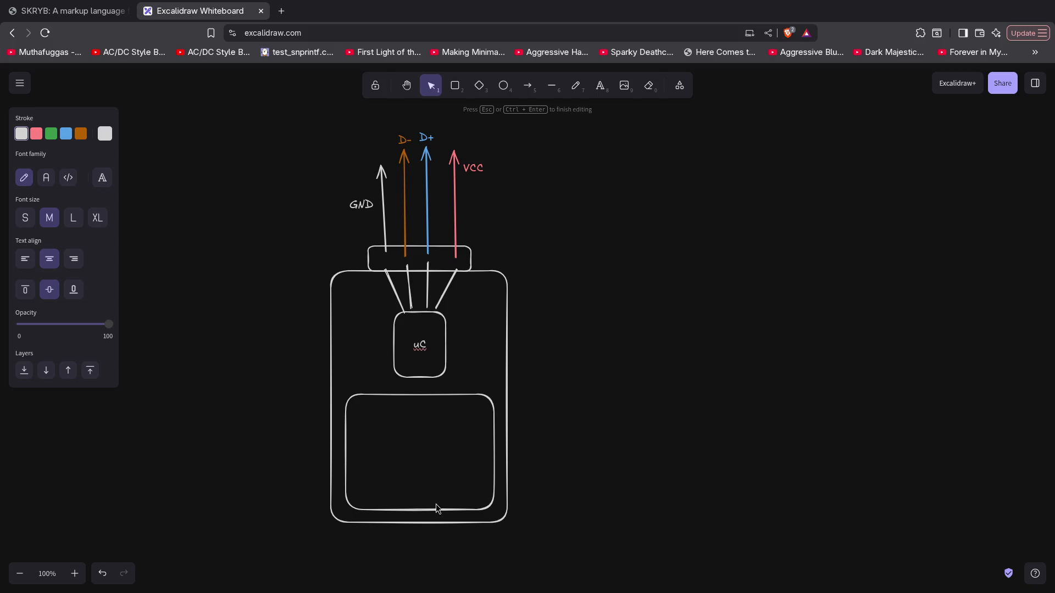
double_click(411, 447)
text(FLAS)
text(H)
click(614, 399)
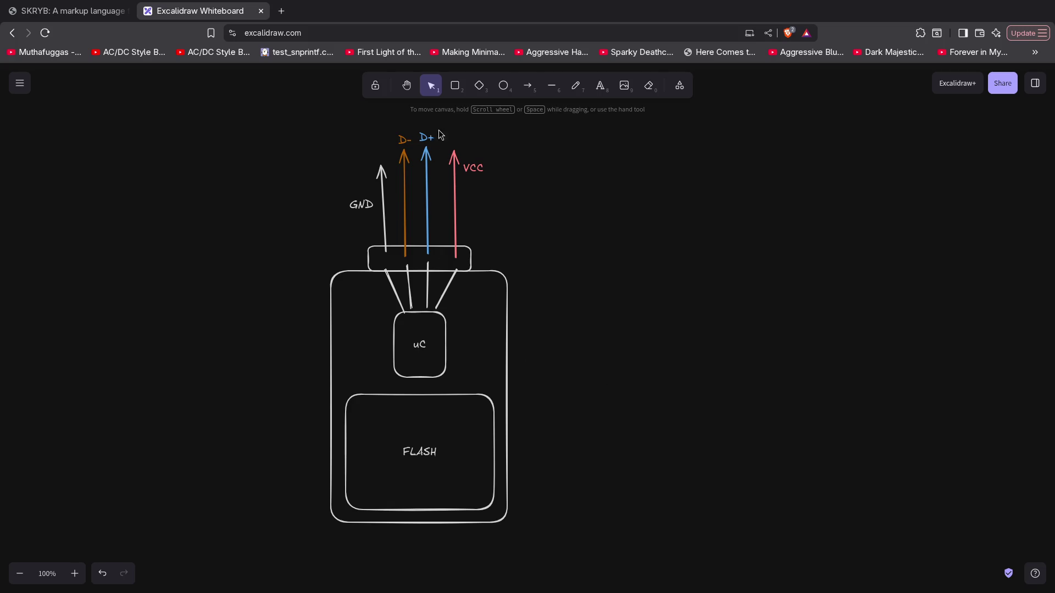
Draw two arrows from the uC box down-left and down-right toward FLASH
click(527, 86)
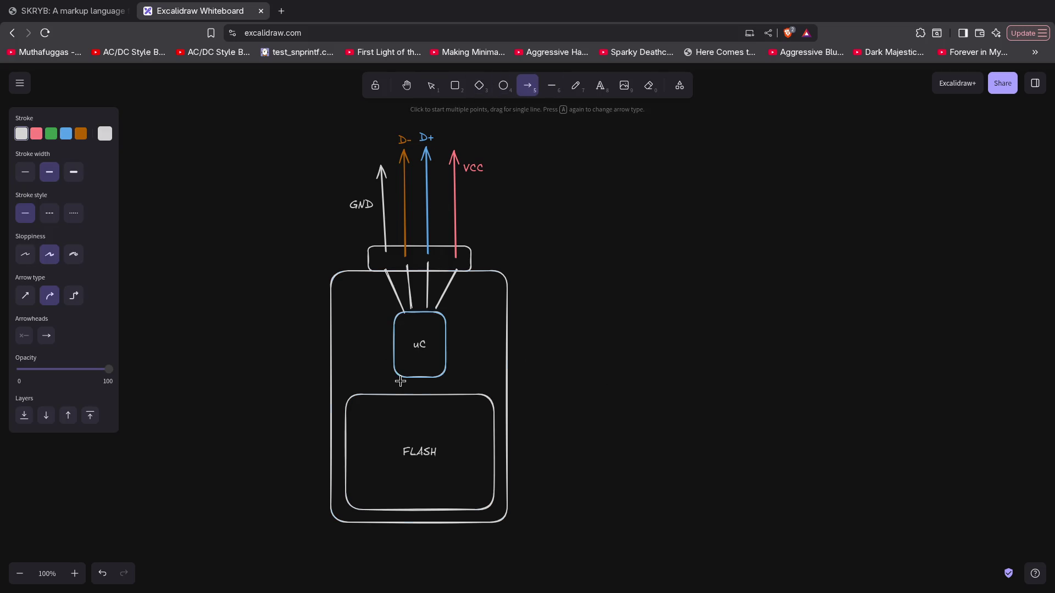
mouse_move(400, 377)
mouse_down()
mouse_move(401, 396)
mouse_move(375, 375)
mouse_move(374, 391)
mouse_move(365, 350)
mouse_move(372, 389)
mouse_move(363, 388)
mouse_up()
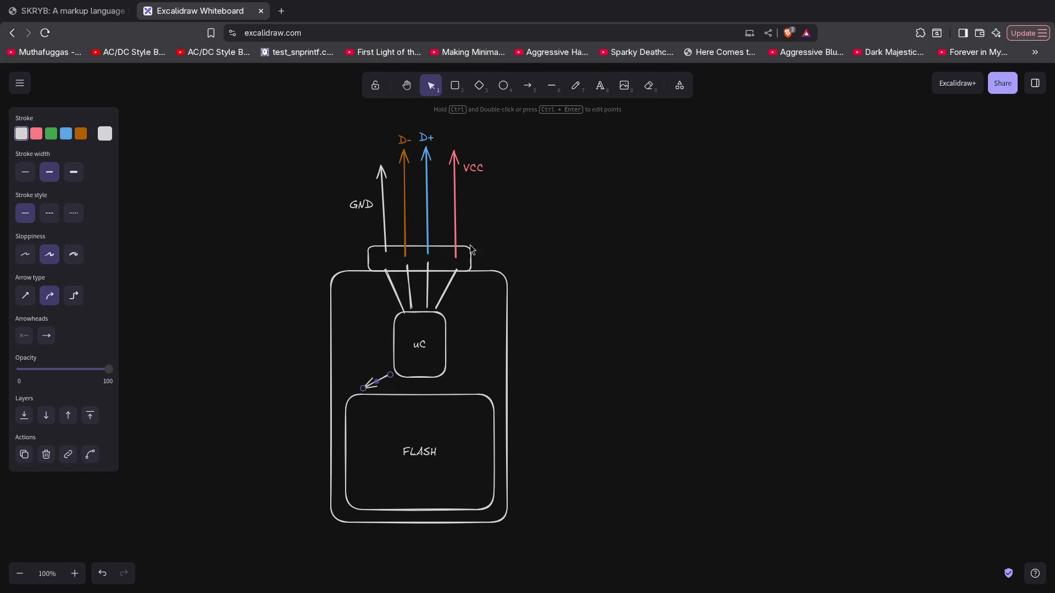
click(528, 91)
drag(443, 368, 473, 389)
click(531, 89)
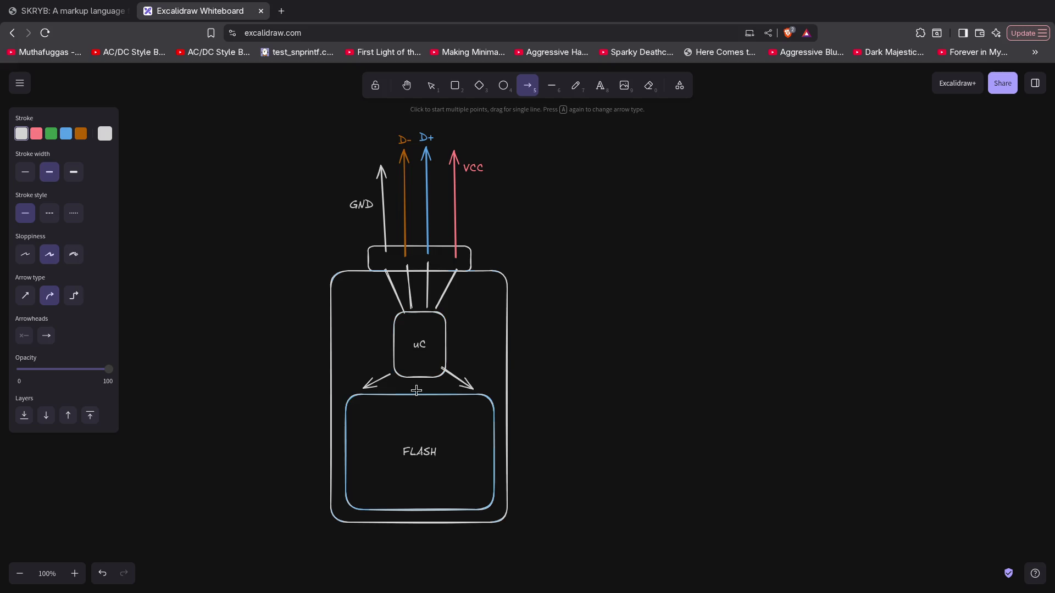
mouse_move(564, 294)
mouse_down()
mouse_move(523, 271)
mouse_move(487, 332)
mouse_move(572, 290)
mouse_up()
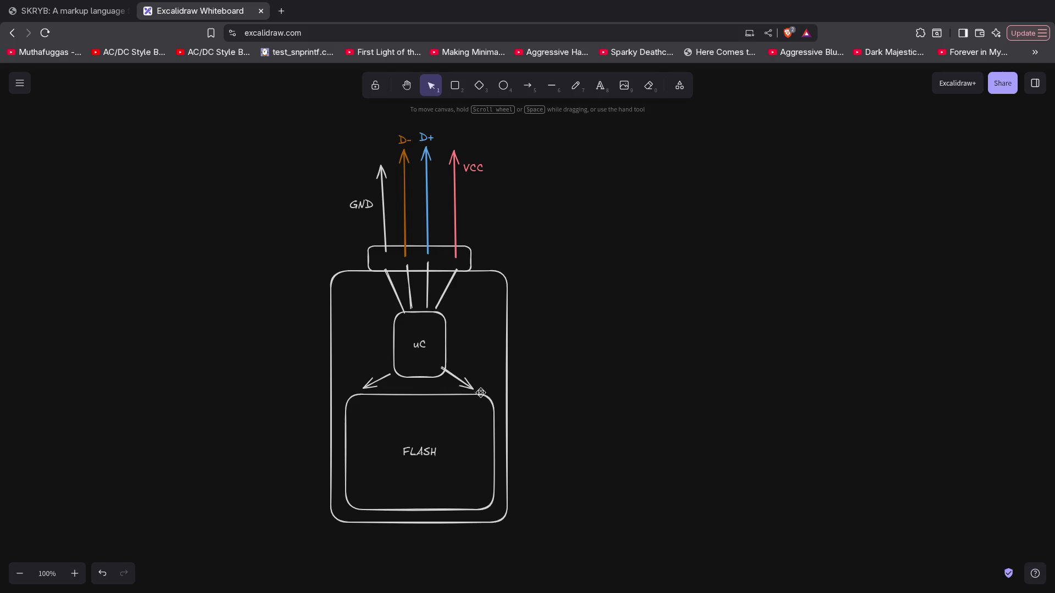
Label the left arrow '@' and the right arrow 'D'
click(381, 378)
double_click(367, 368)
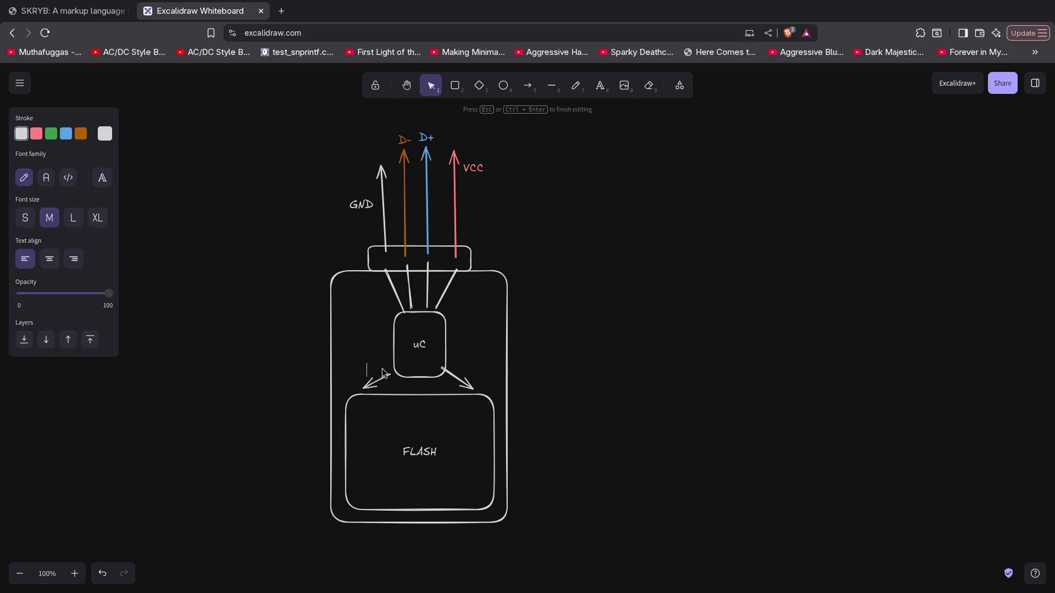
text(@)
click(301, 370)
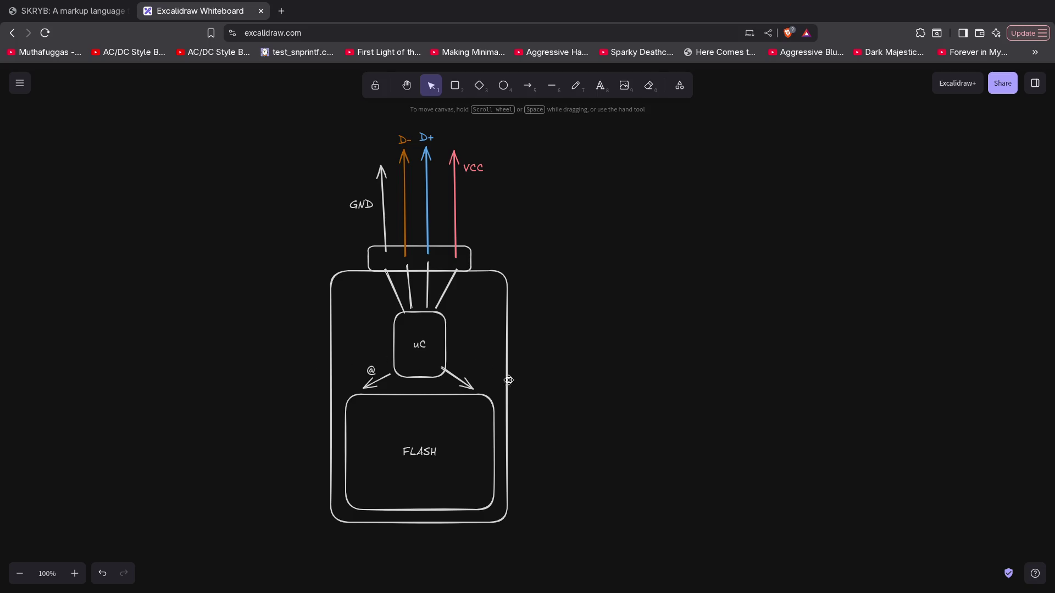
double_click(465, 369)
text(D)
click(571, 371)
click(444, 372)
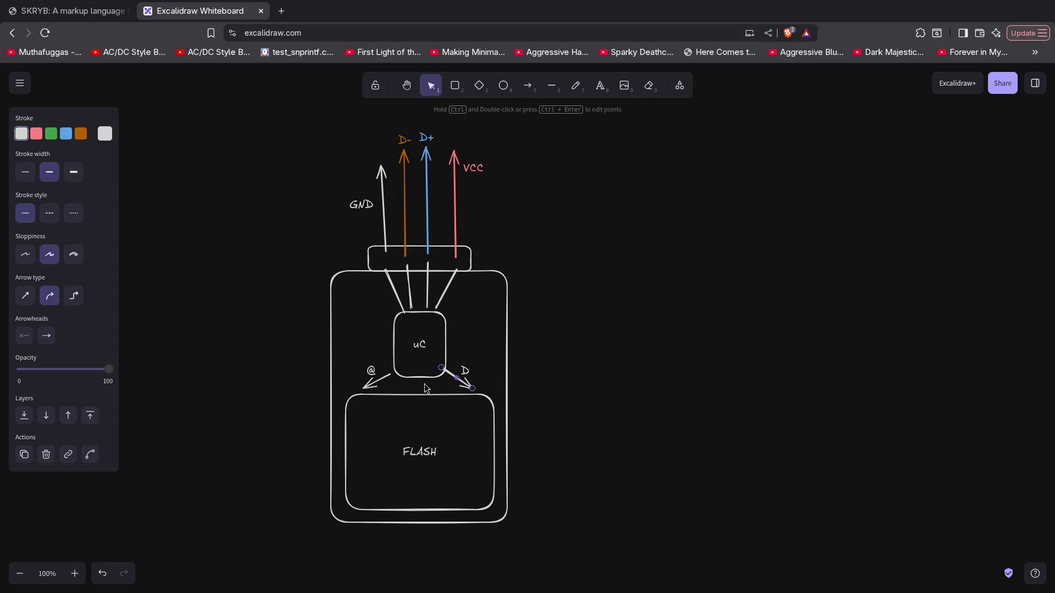
Draw a vertical arrow from uC into FLASH, then delete it
click(532, 86)
drag(418, 379, 418, 451)
click(550, 388)
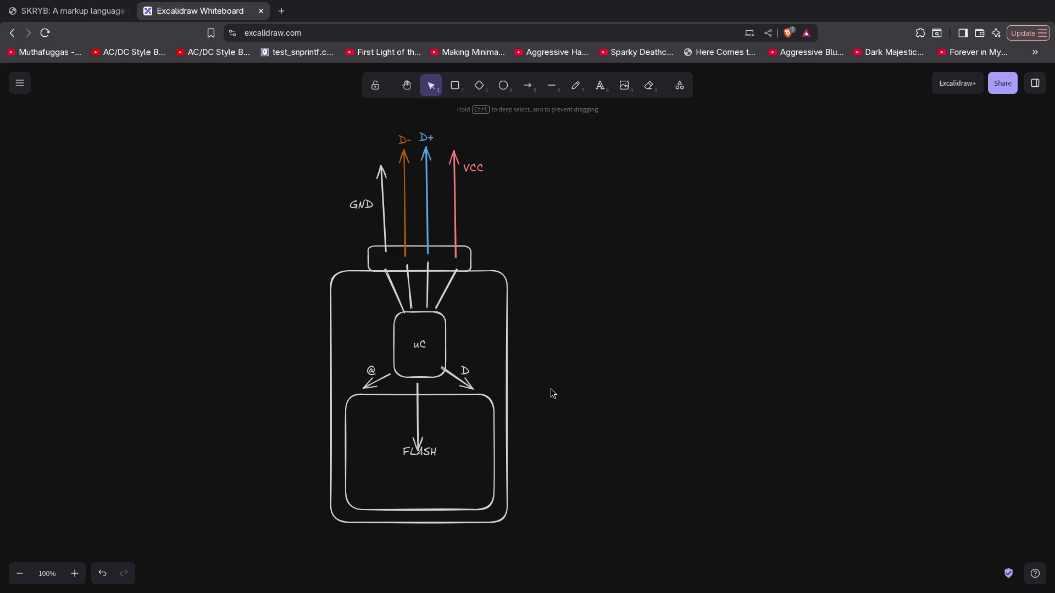
click(417, 414)
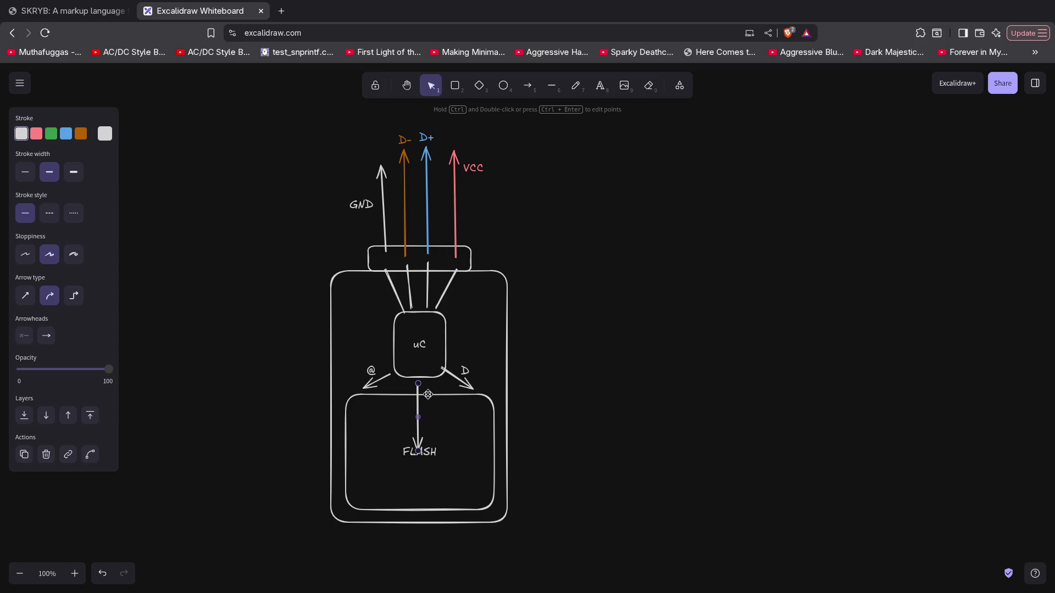
key(Delete)
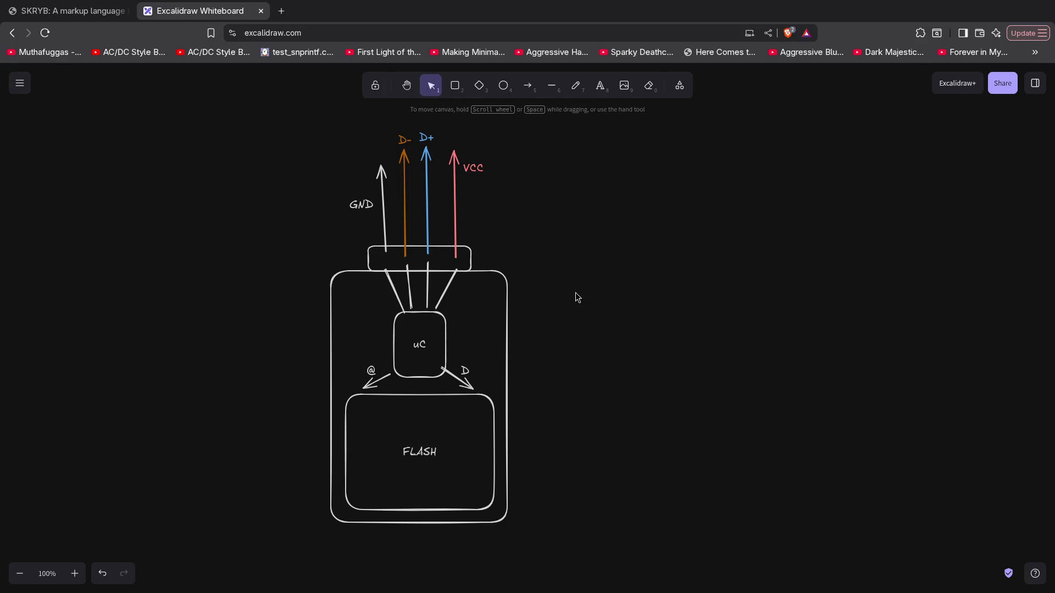
Select every element of the diagram and drag it all up and to the left
drag(278, 114, 577, 579)
mouse_move(471, 462)
mouse_down()
mouse_move(425, 423)
mouse_move(352, 399)
mouse_up()
click(497, 379)
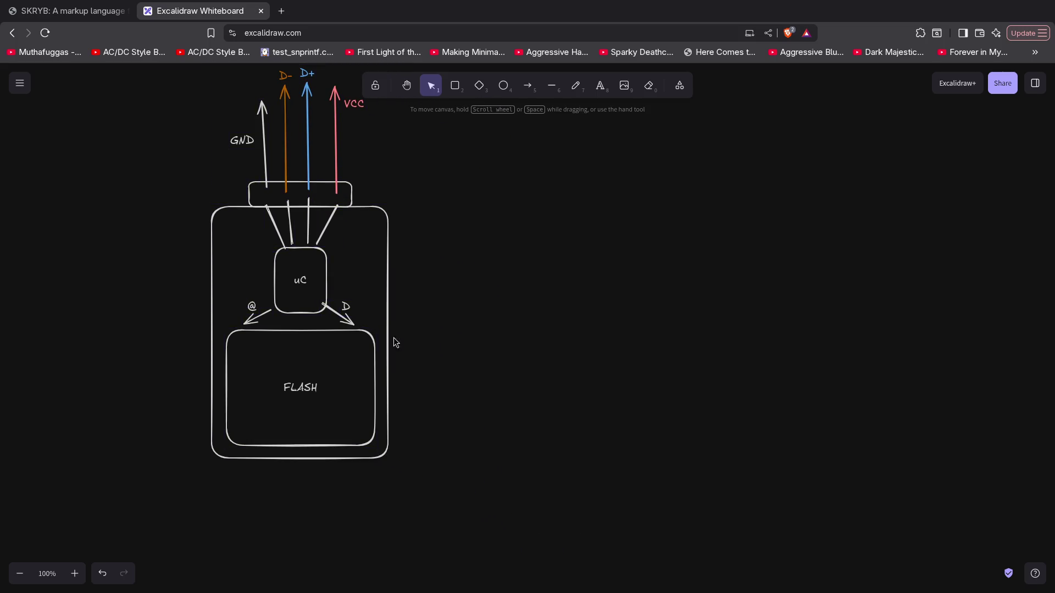
Check the selections of the FLASH box, the uC block with its arrows, and the whole drawing
click(300, 351)
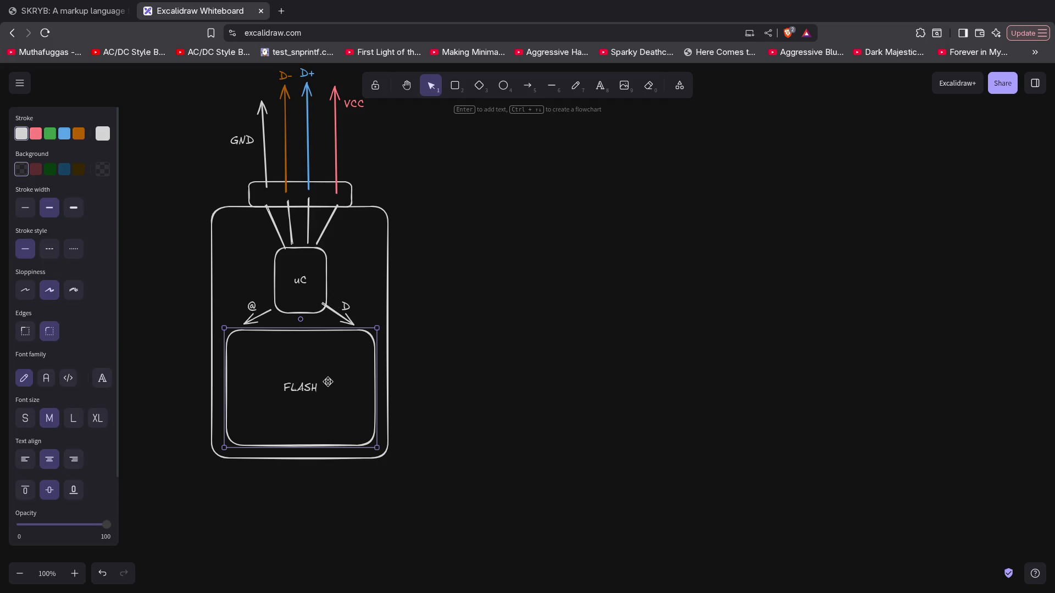
click(469, 322)
drag(154, 230, 456, 329)
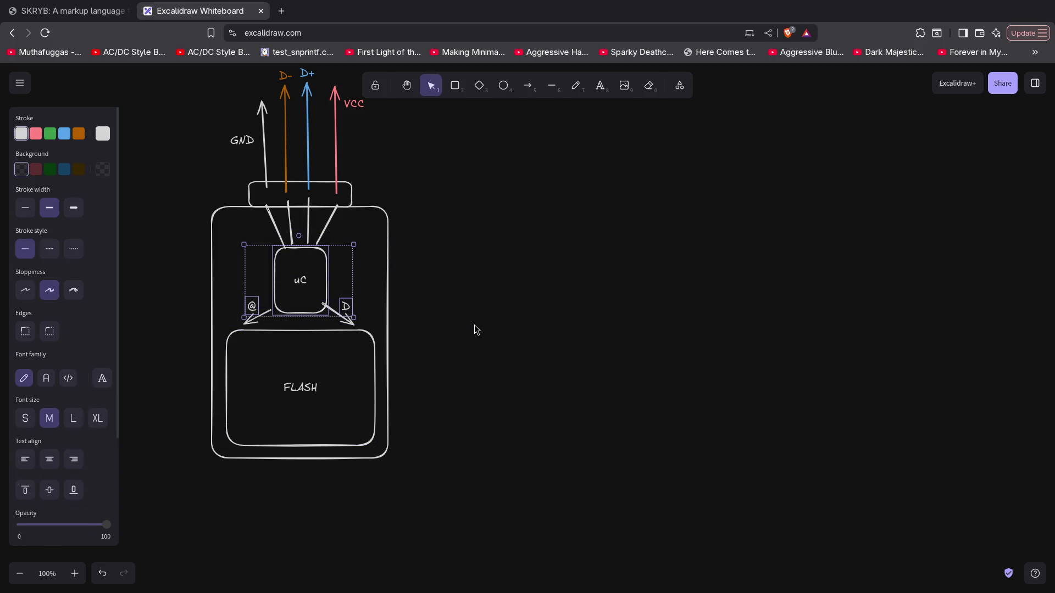
click(515, 329)
mouse_move(163, 141)
mouse_down()
mouse_move(455, 370)
mouse_move(486, 588)
mouse_up()
click(436, 329)
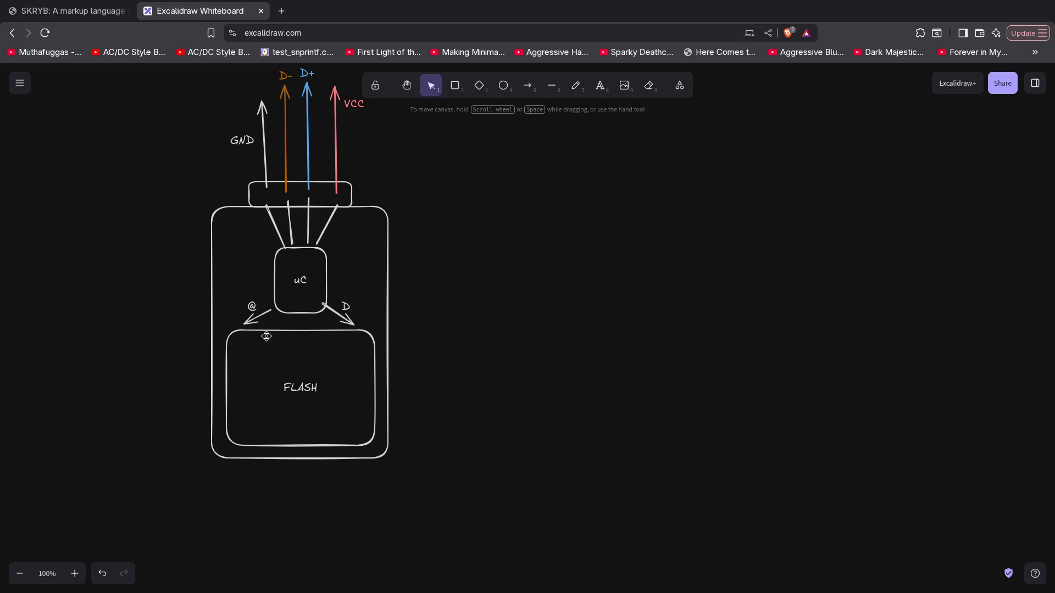
drag(176, 132, 455, 505)
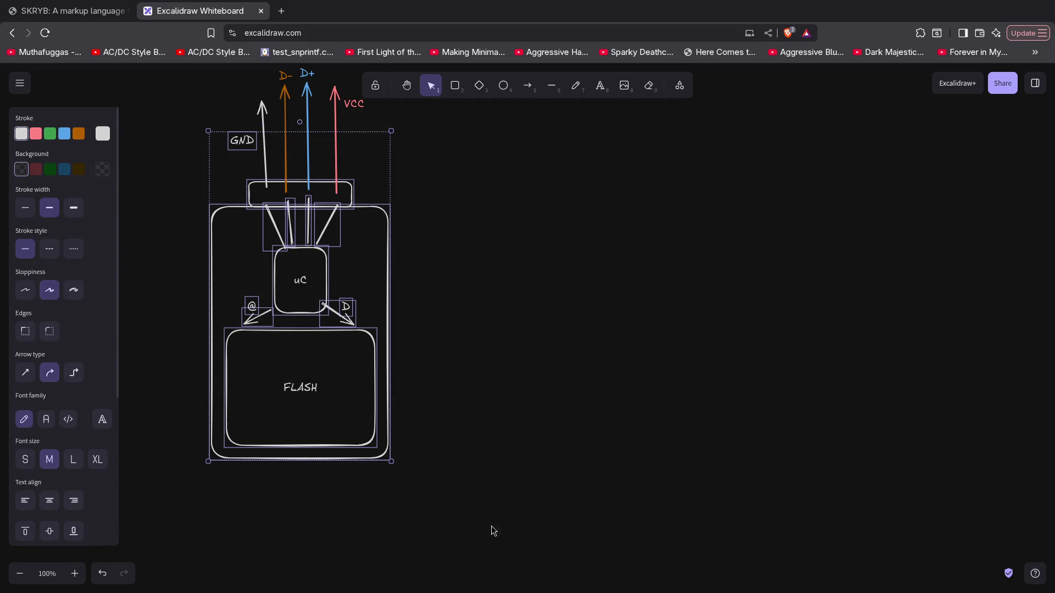
click(464, 313)
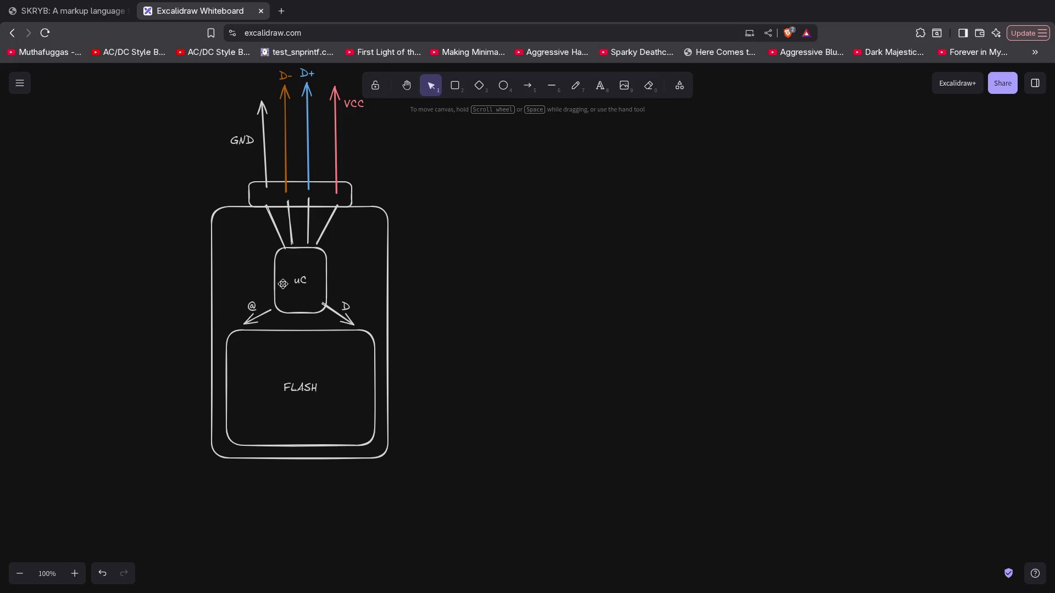
drag(156, 113, 478, 570)
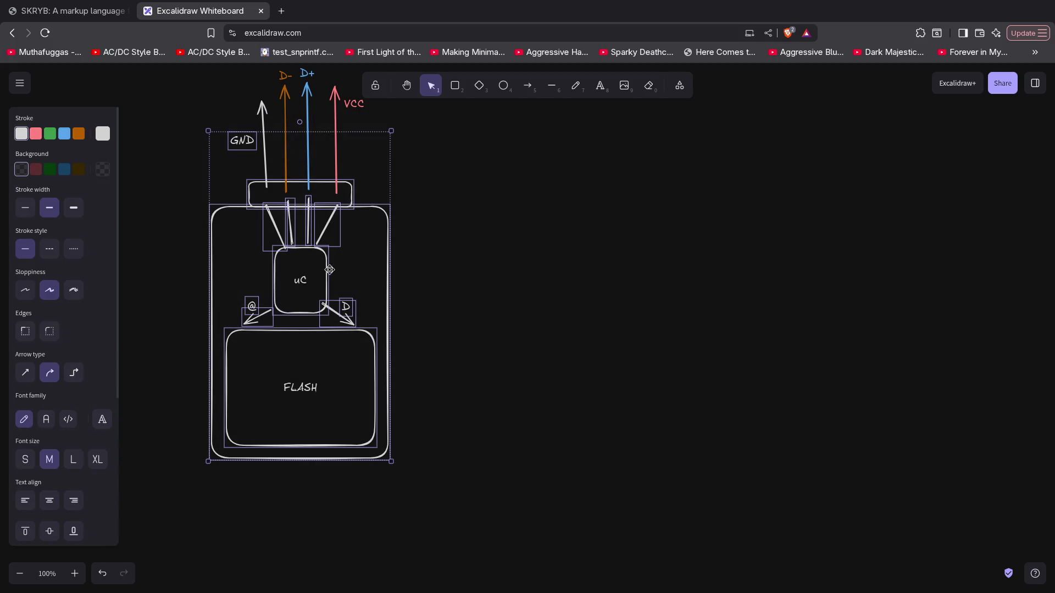
click(435, 269)
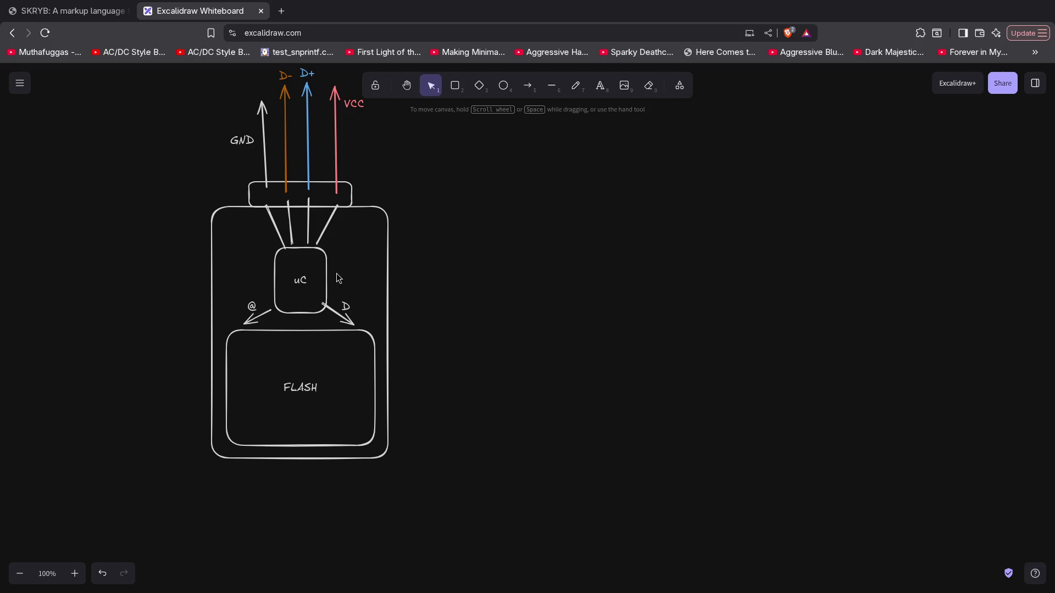
click(275, 411)
click(476, 362)
click(276, 373)
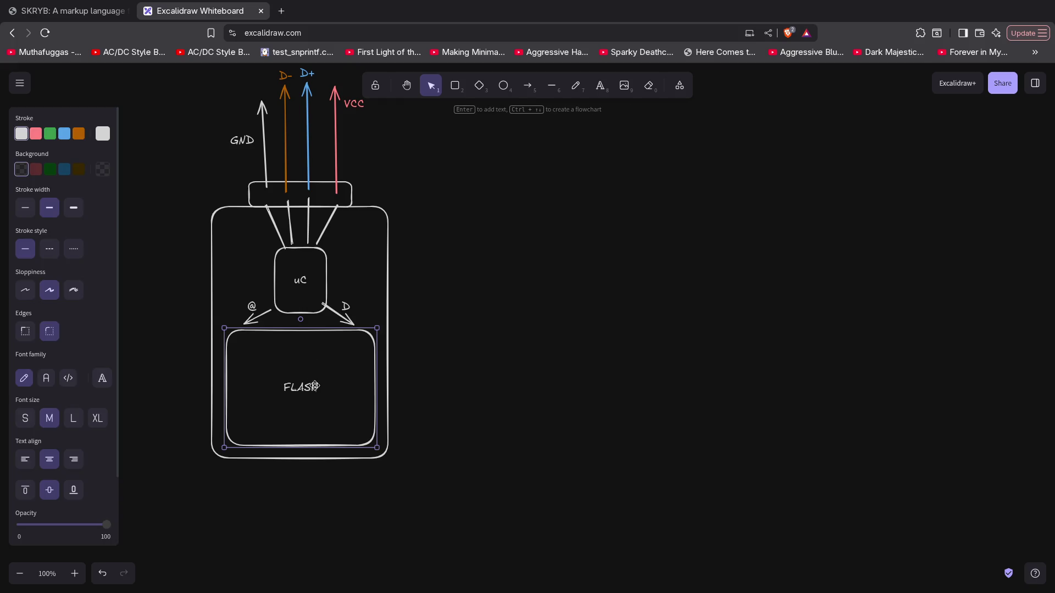
click(240, 233)
click(243, 208)
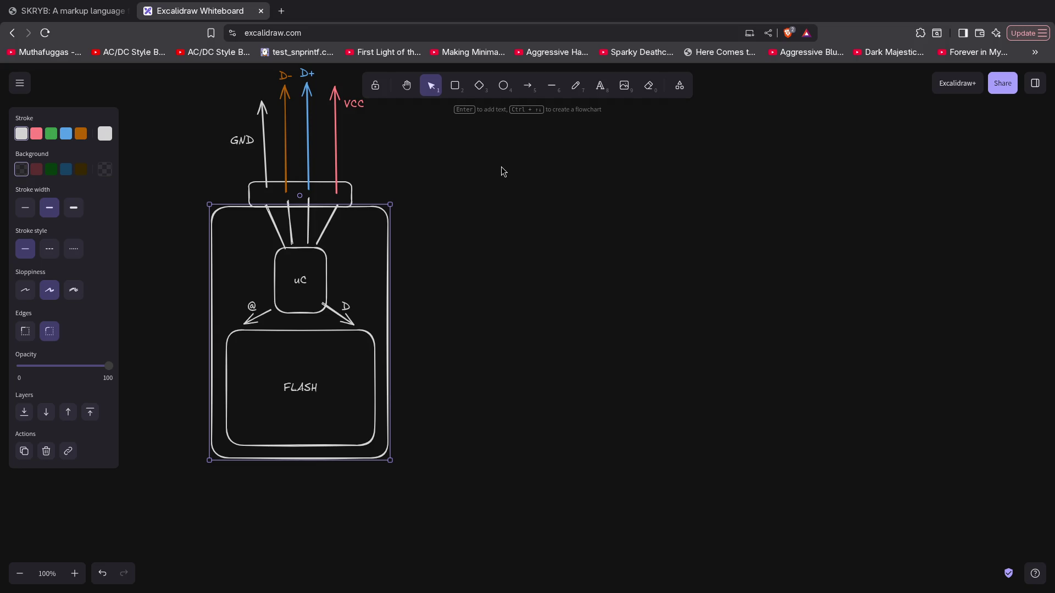
click(303, 282)
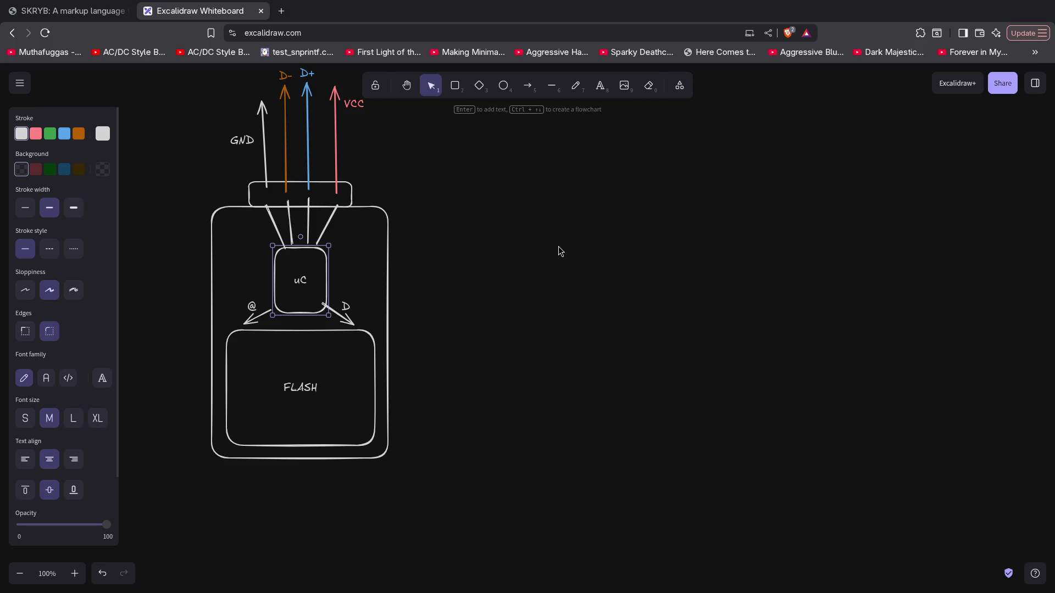
click(558, 247)
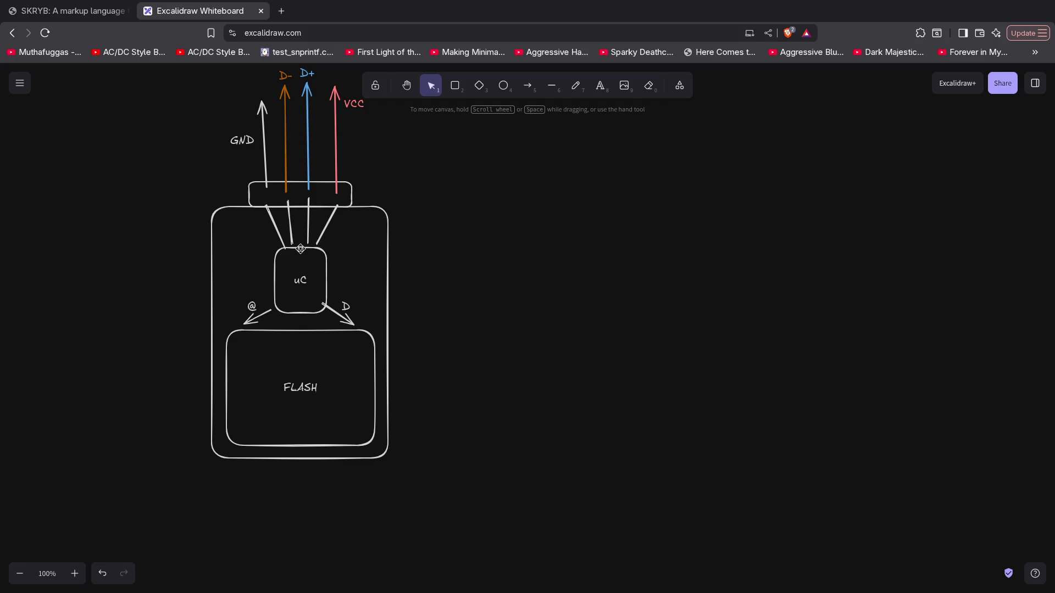
click(304, 250)
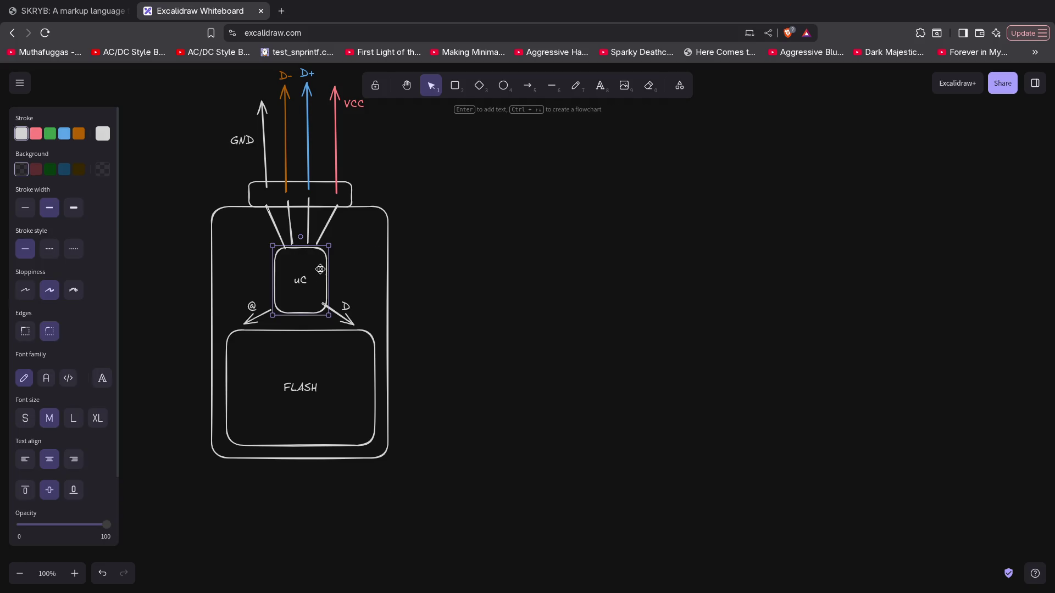
click(444, 243)
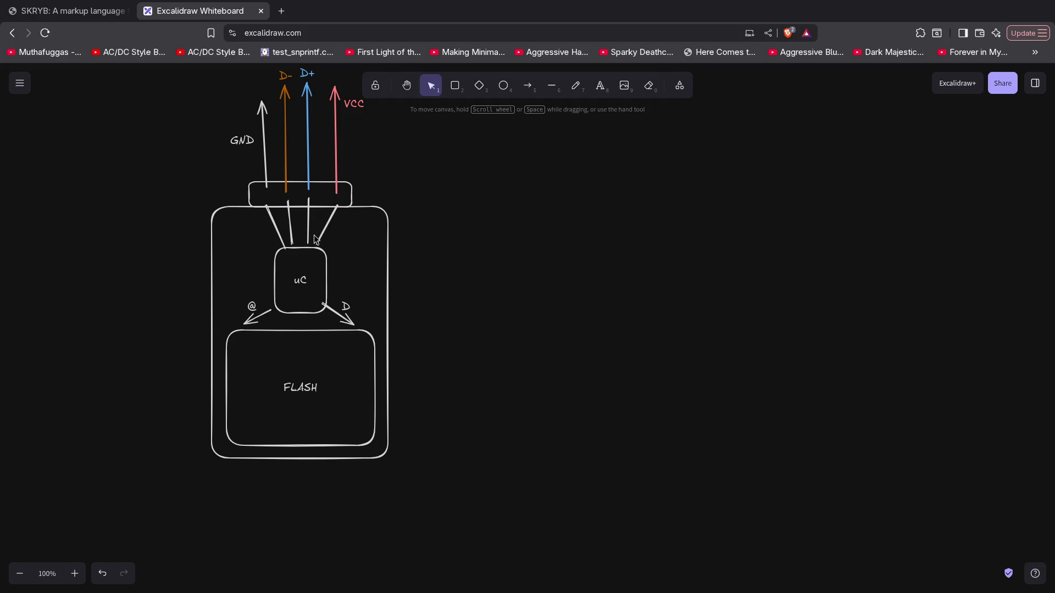
click(282, 246)
click(279, 269)
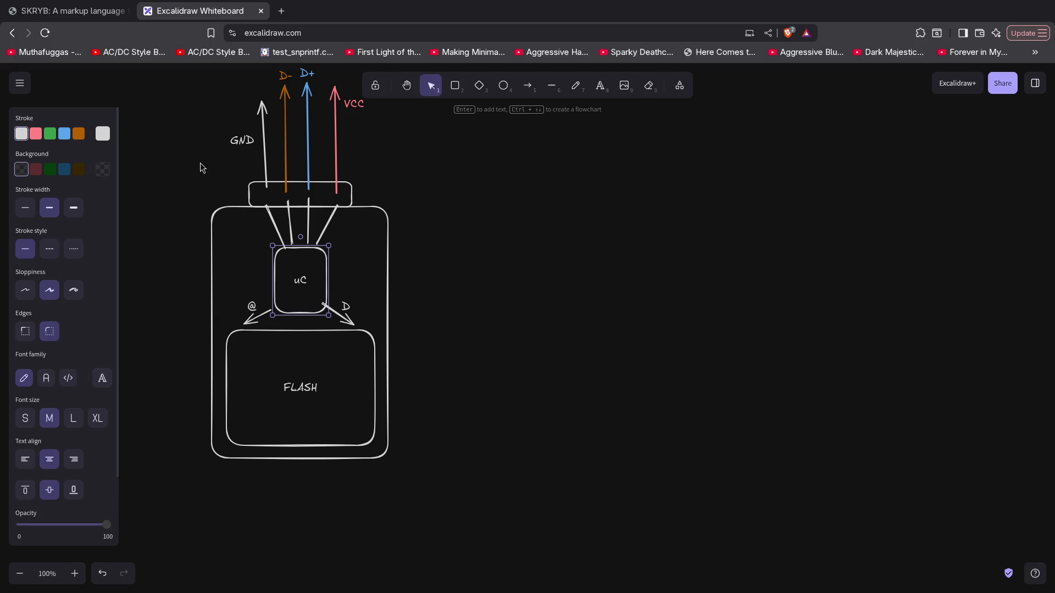
drag(200, 162, 361, 256)
drag(446, 391, 450, 483)
click(414, 226)
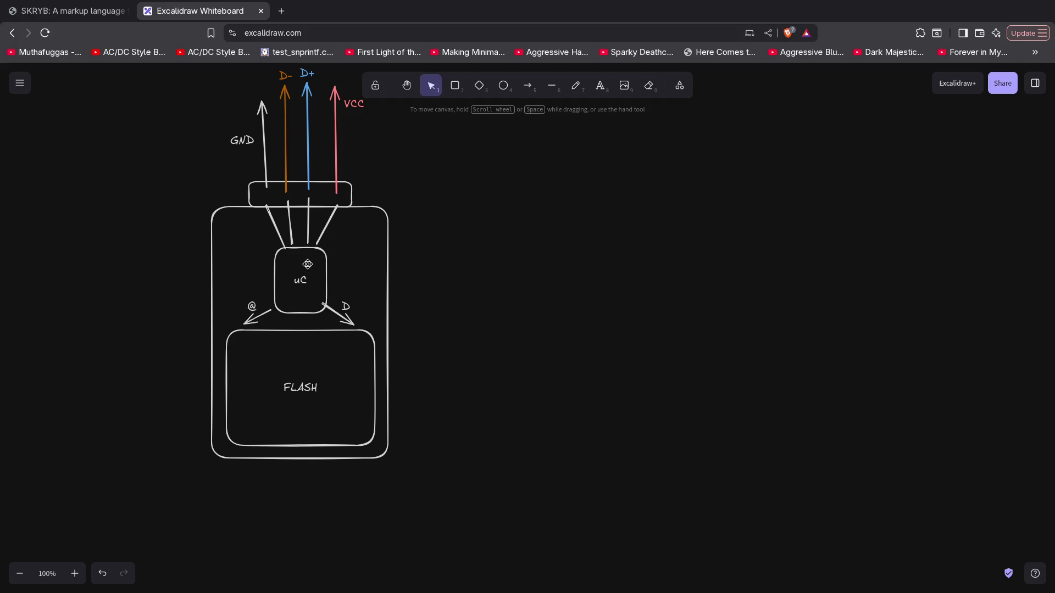
Create a '4GiB' text label and drag it beside the USB stick outline, right of the uC box
click(294, 275)
click(533, 273)
click(362, 337)
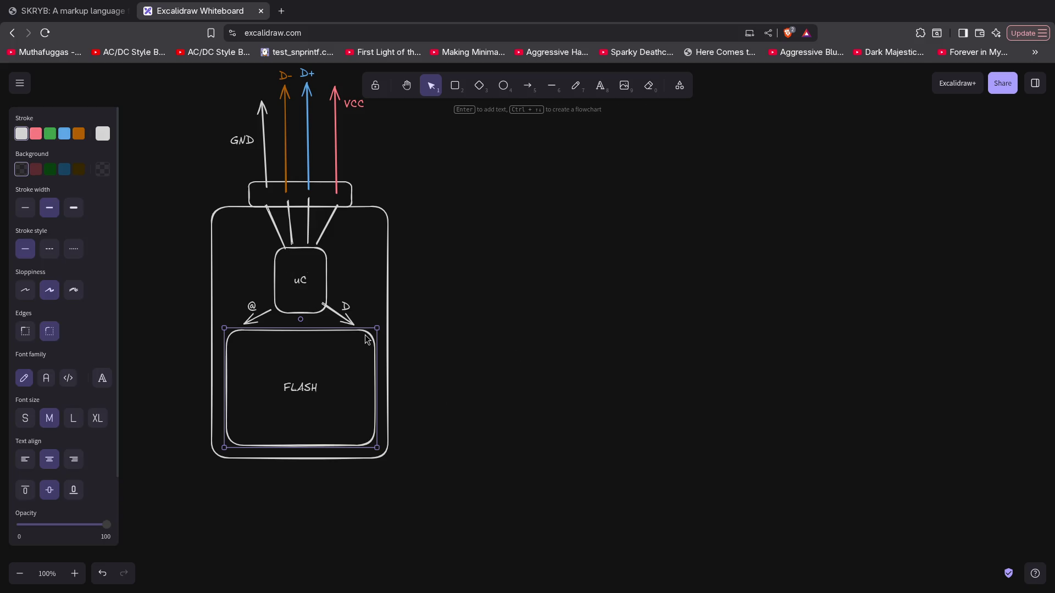
click(474, 339)
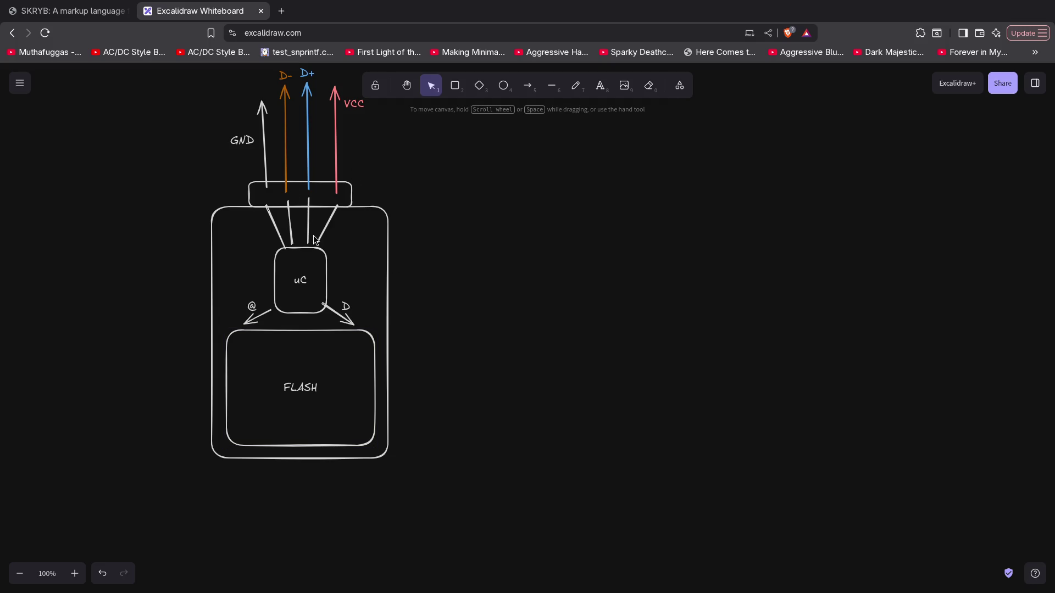
double_click(414, 220)
text(4GiB)
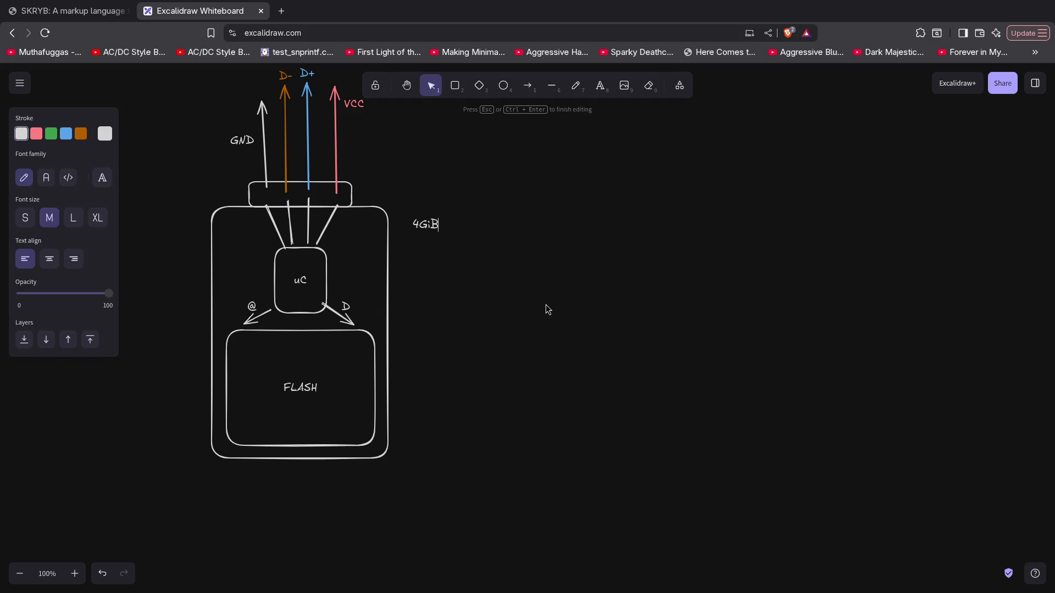
click(547, 309)
drag(419, 234, 403, 266)
click(498, 390)
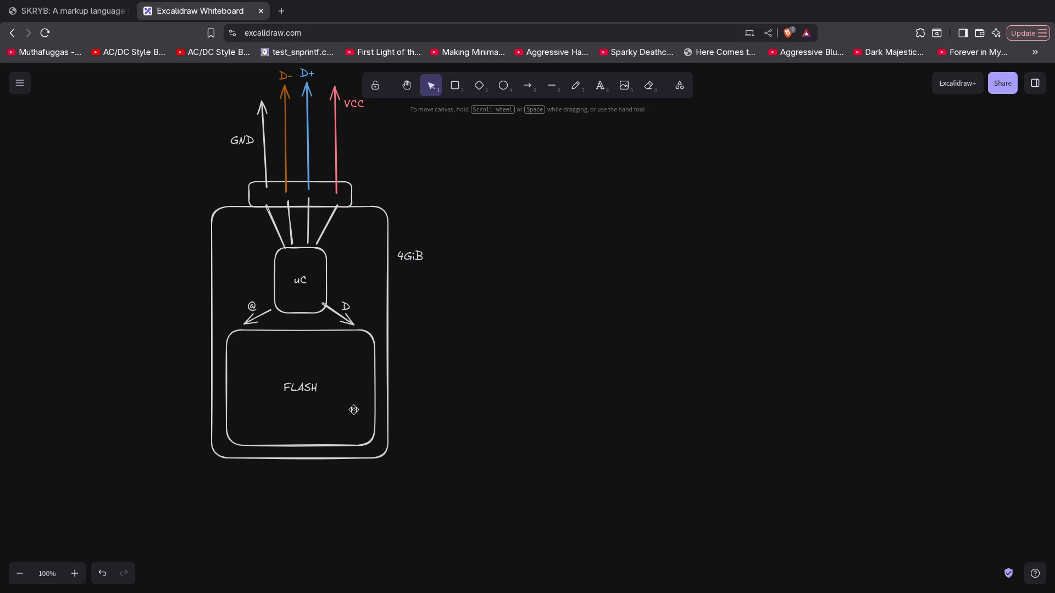
click(327, 345)
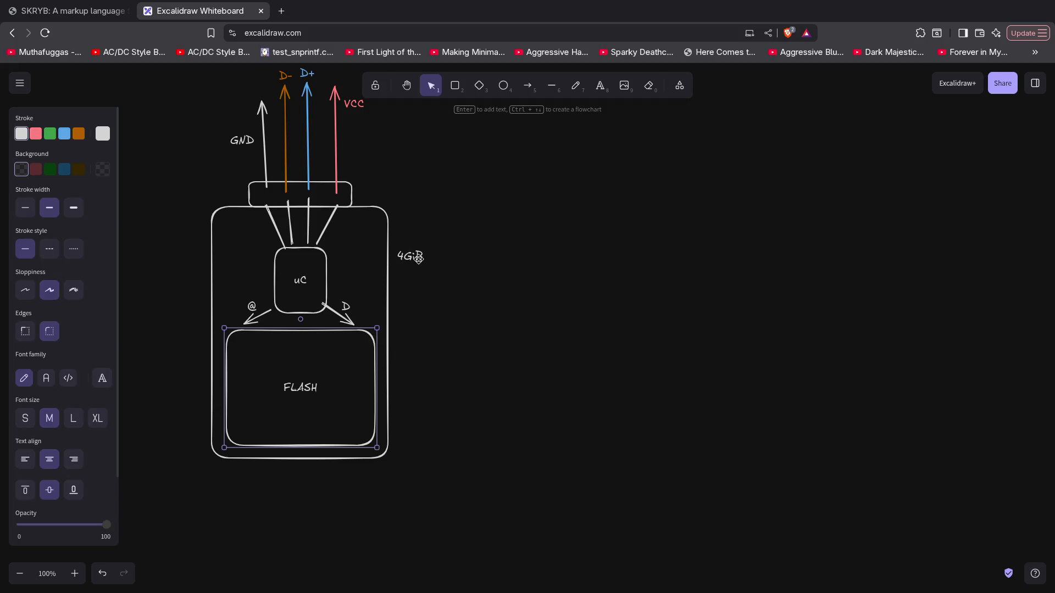
Open and close the FLASH box's label for editing several times
double_click(294, 391)
key(Escape)
double_click(301, 418)
key(Escape)
double_click(298, 423)
key(Escape)
double_click(290, 368)
key(Escape)
Append ' (64GiB chip)' to the FLASH label, replacing the stray ^ typo with 6
double_click(307, 396)
key(End)
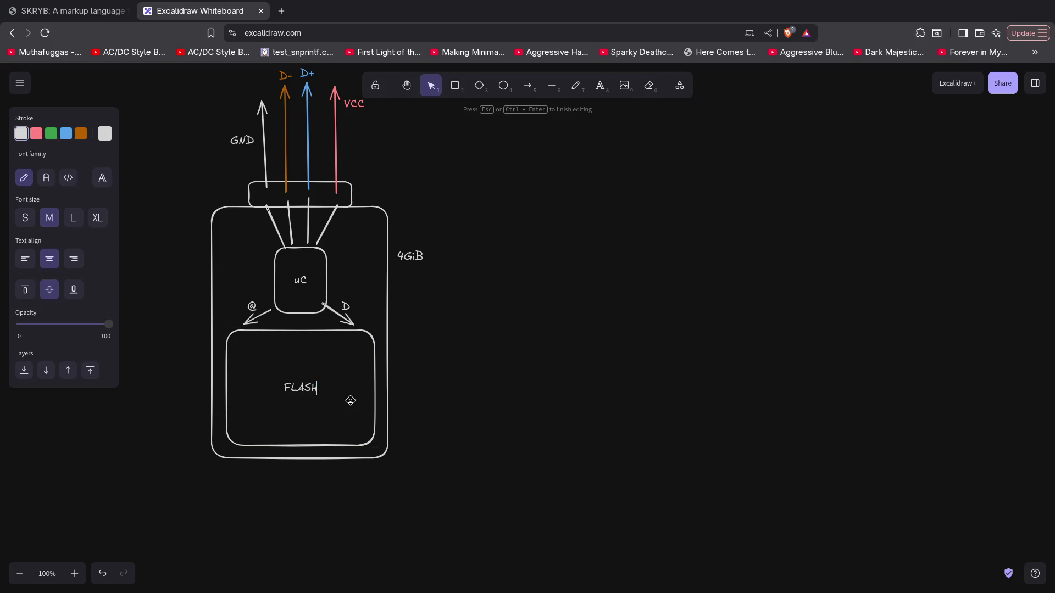
text( (^4G)
text(iB c)
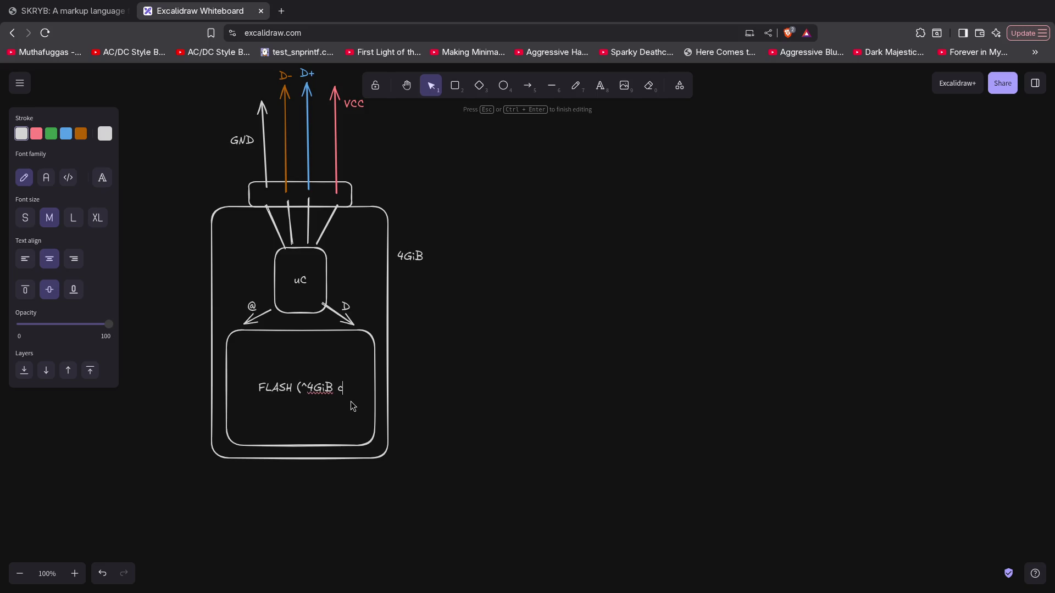
text(hip))
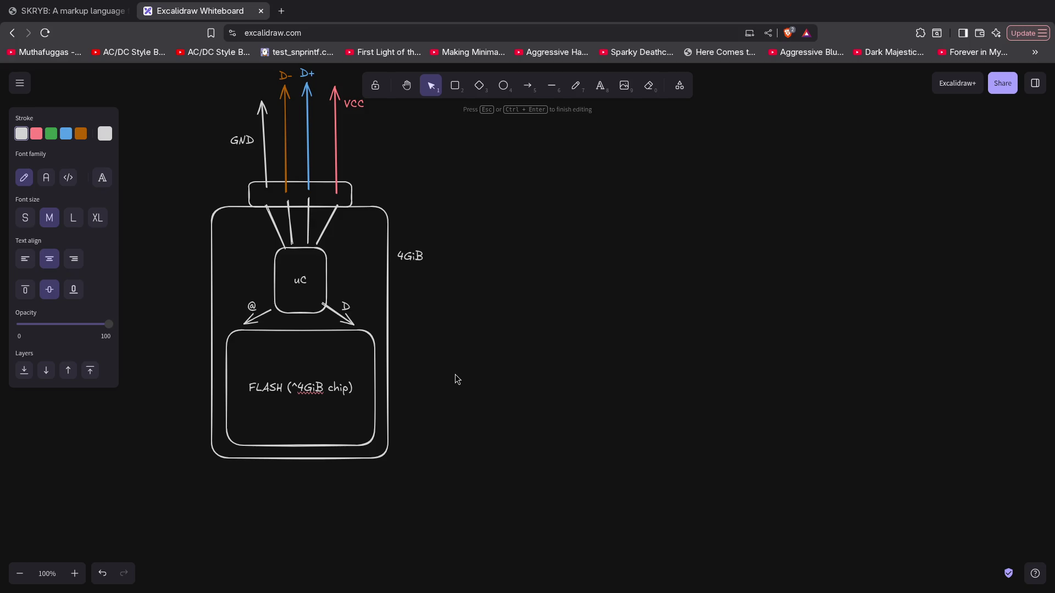
key(Left)
key(Left)
key(Left)
key(BackSpace)
text(6)
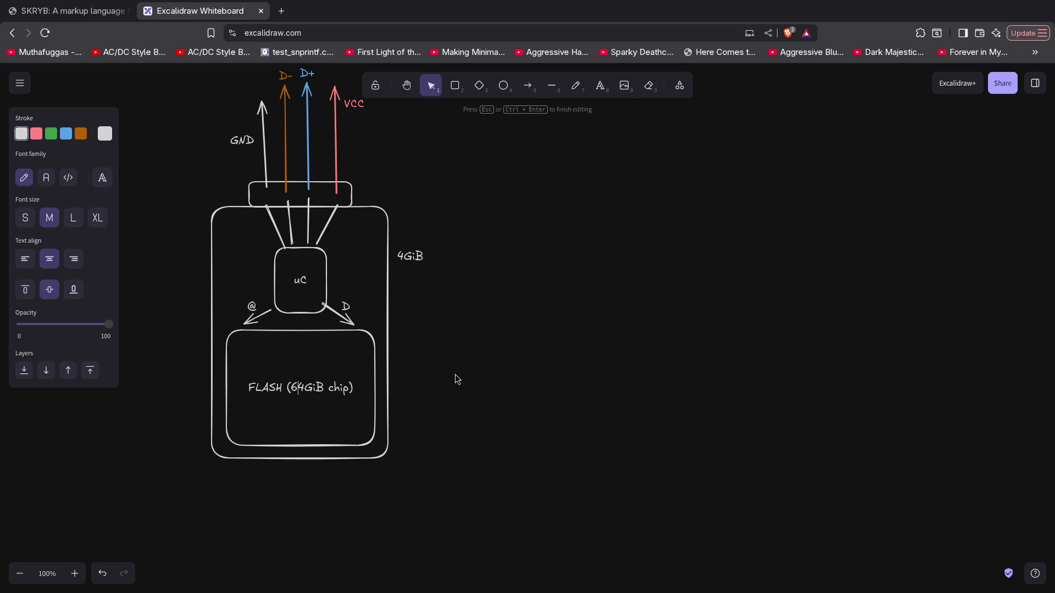
click(481, 367)
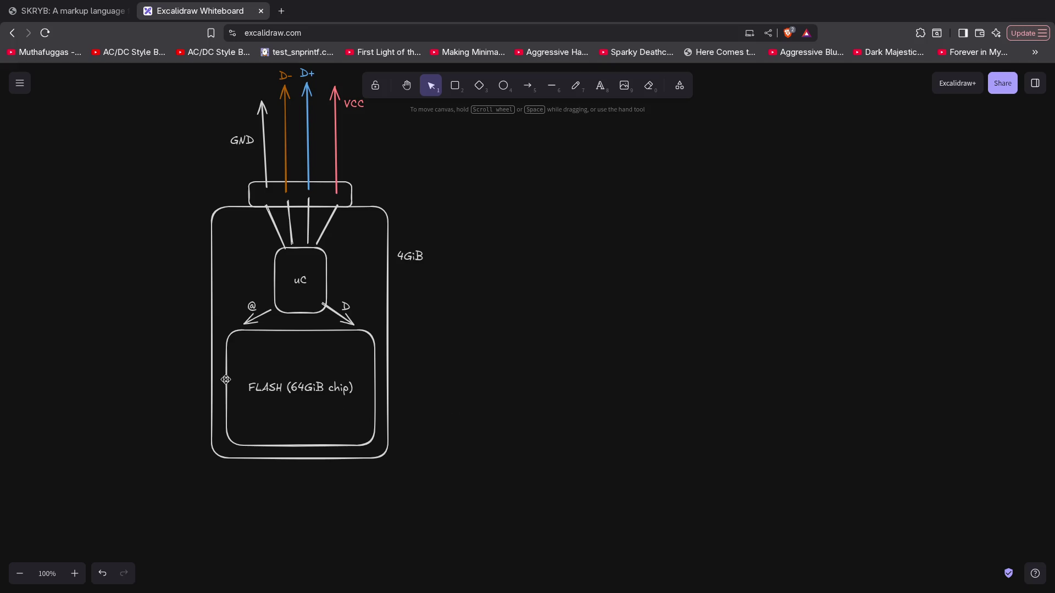
click(324, 360)
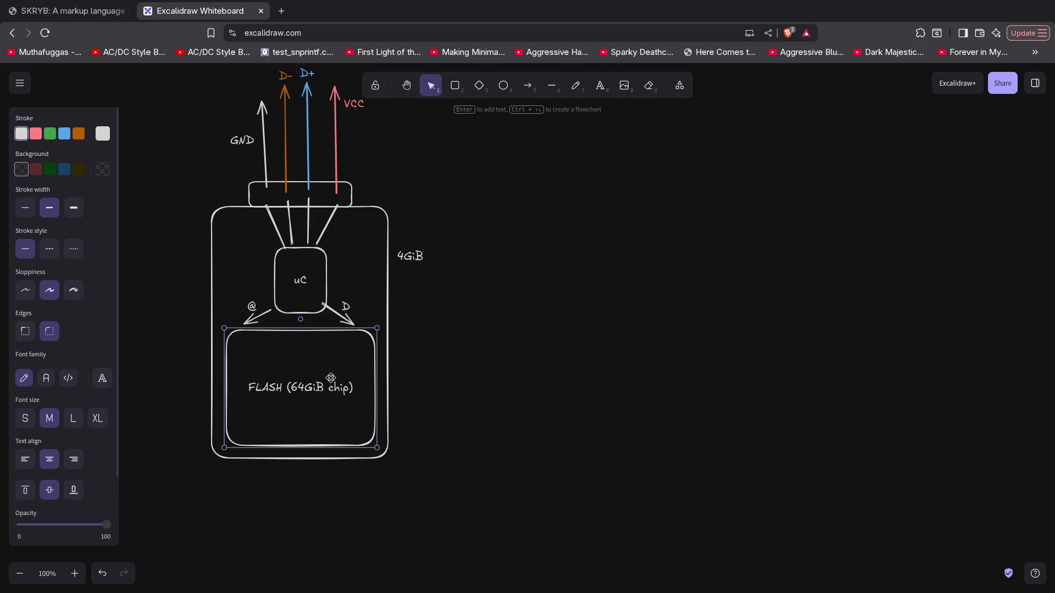
Draw a large rounded box to the right of the USB stick
click(455, 85)
mouse_move(527, 213)
mouse_down()
mouse_move(730, 419)
mouse_move(885, 504)
mouse_up()
drag(664, 264, 612, 209)
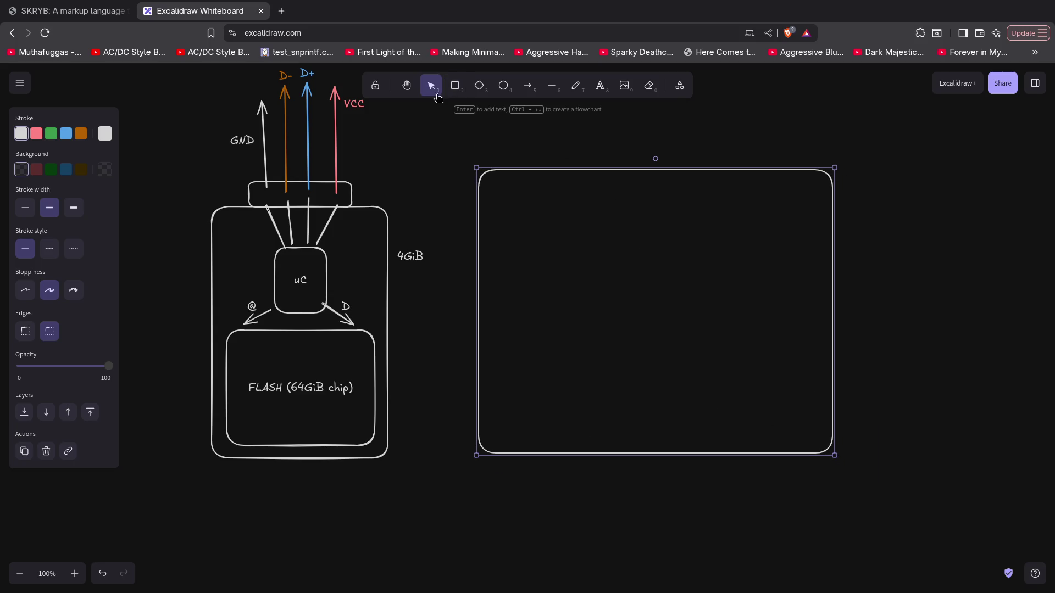
Draw a small rounded block in the big box's top-left and duplicate it to the right
click(455, 85)
drag(491, 183, 520, 205)
drag(539, 245, 580, 268)
mouse_move(548, 225)
alt+mouse_down()
mouse_move(587, 268)
mouse_move(648, 223)
mouse_move(678, 247)
mouse_move(781, 246)
alt+mouse_up()
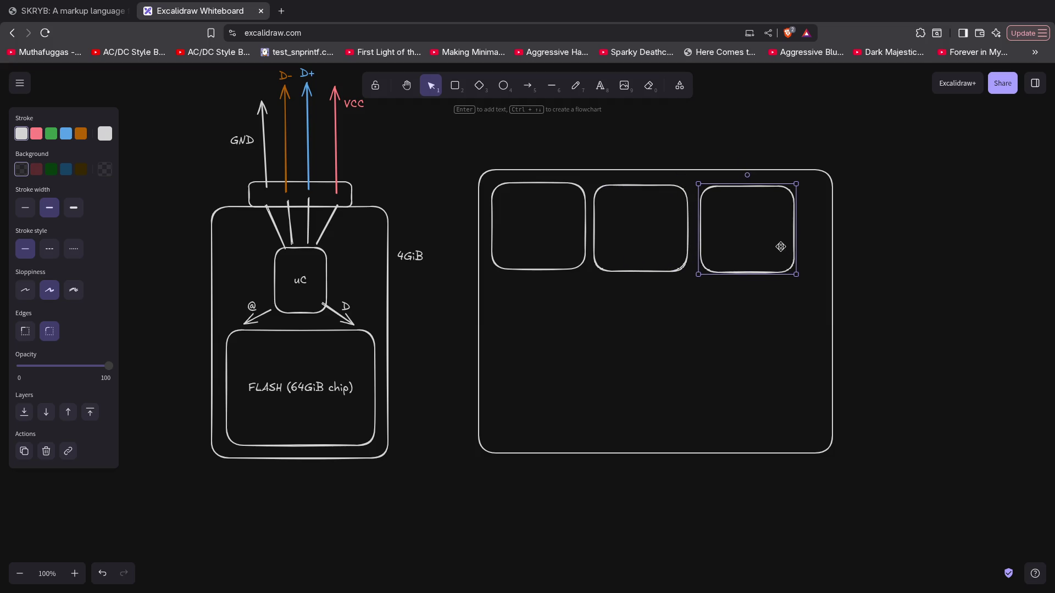
Paste three more copies of the block to fill the bottom row of the 2×3 grid
key(ctrl+v)
mouse_move(625, 390)
mouse_down()
mouse_move(565, 316)
mouse_move(552, 316)
mouse_up()
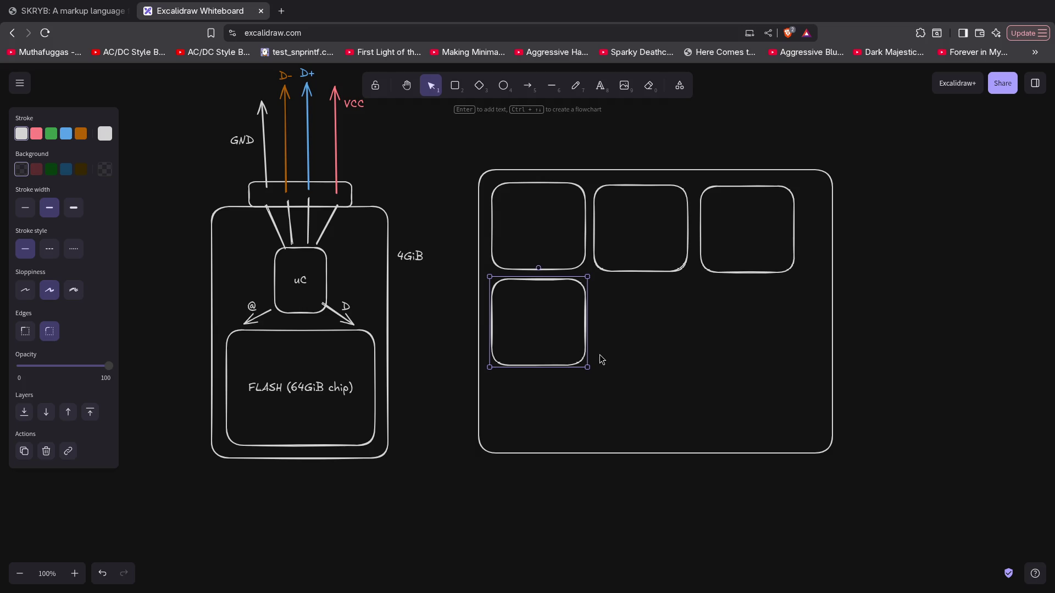
key(ctrl+v)
drag(600, 353, 641, 323)
key(ctrl+v)
mouse_move(704, 379)
mouse_down()
mouse_move(758, 309)
mouse_move(756, 320)
mouse_up()
click(705, 417)
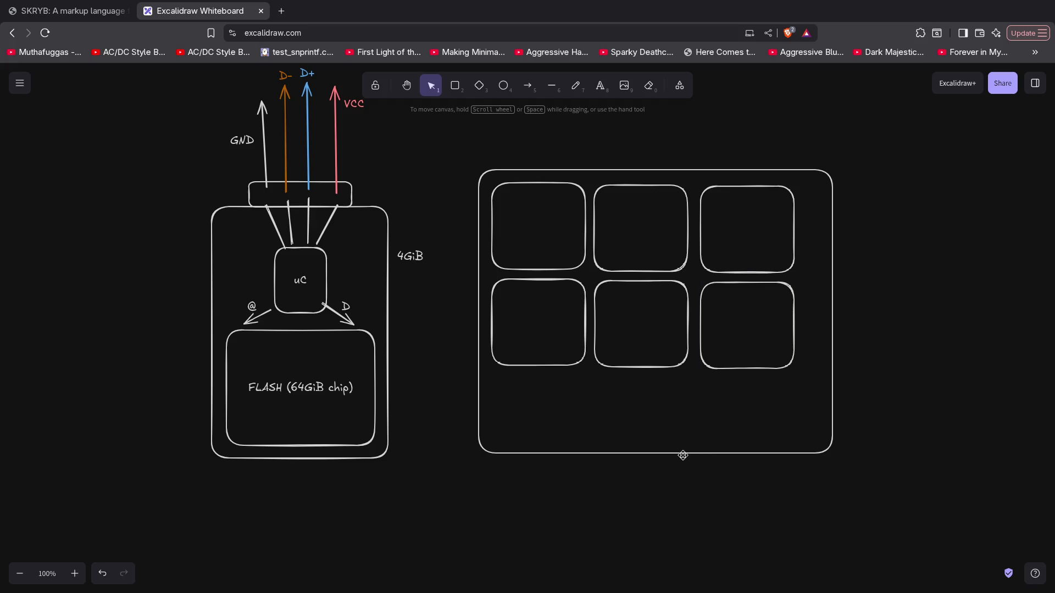
Draw two arrows from the FLASH box's corners to the large block container
click(527, 86)
drag(371, 342, 472, 201)
click(529, 88)
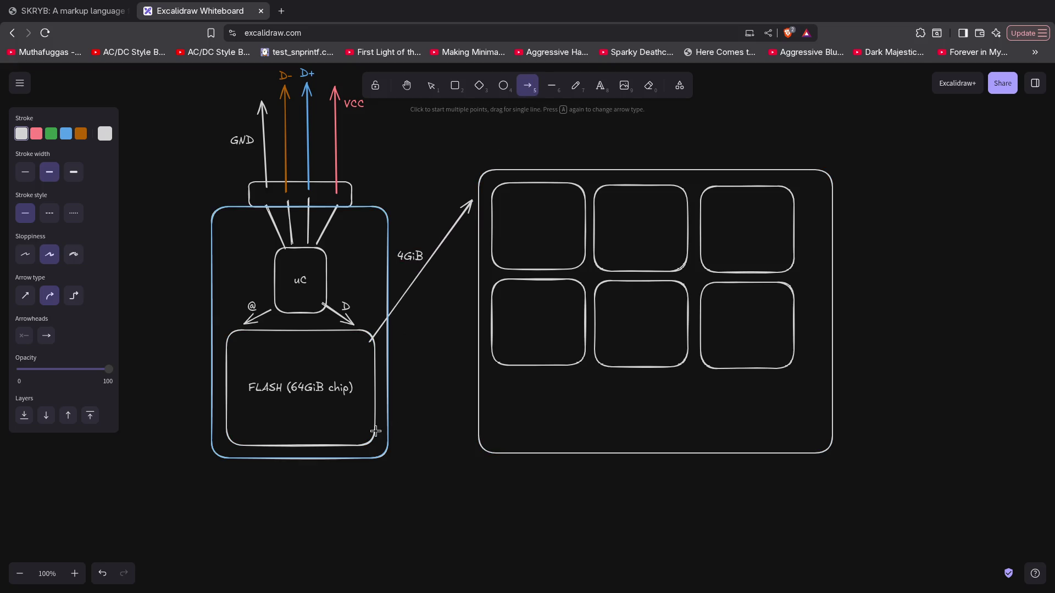
drag(367, 434, 479, 444)
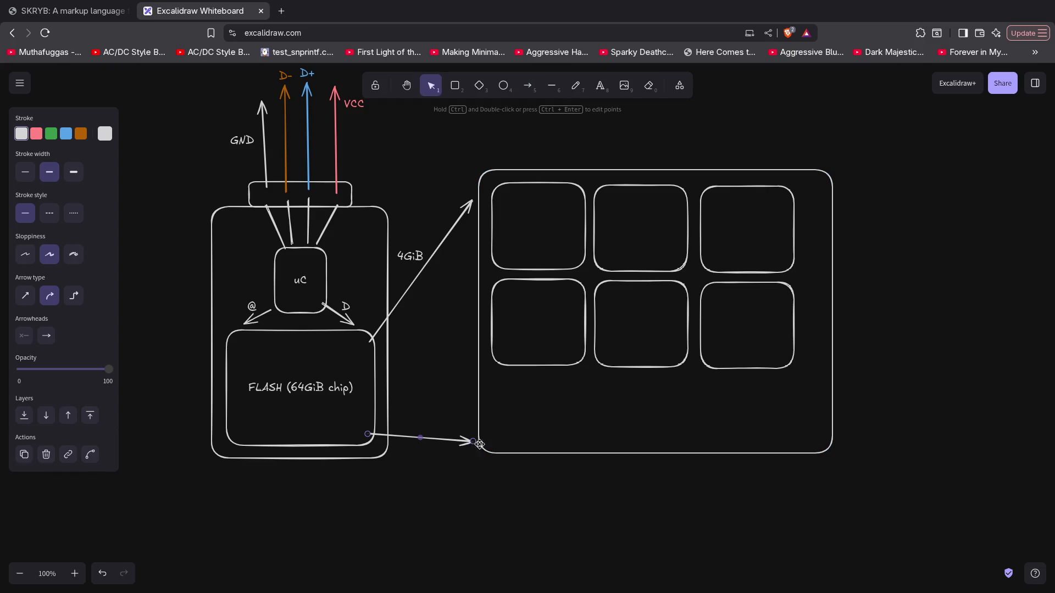
Label the large container 'Flash 64GiB' near its bottom
double_click(629, 449)
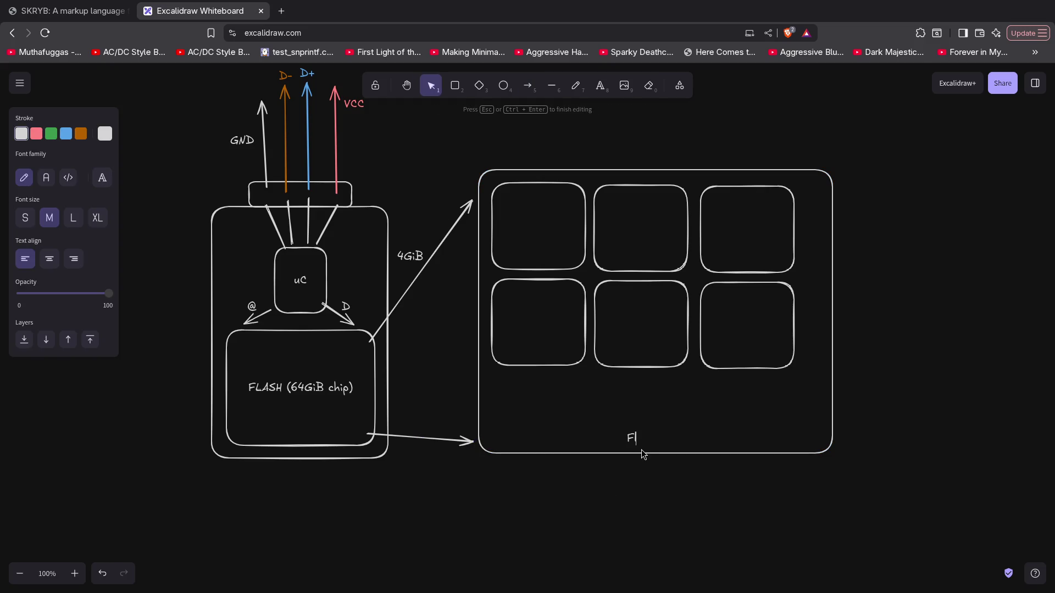
text(Flash 64)
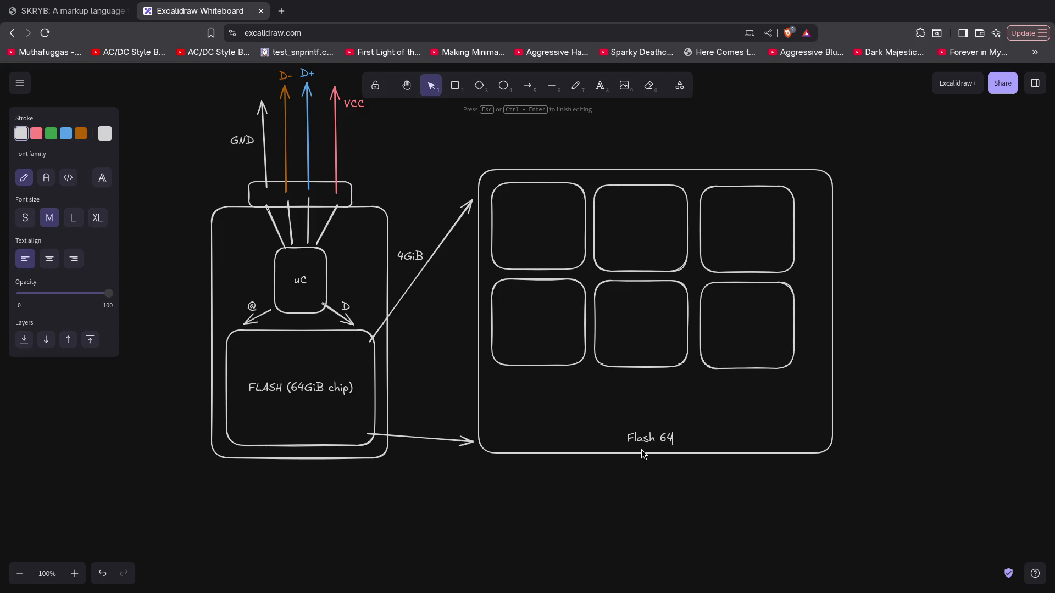
text(GiB)
click(713, 534)
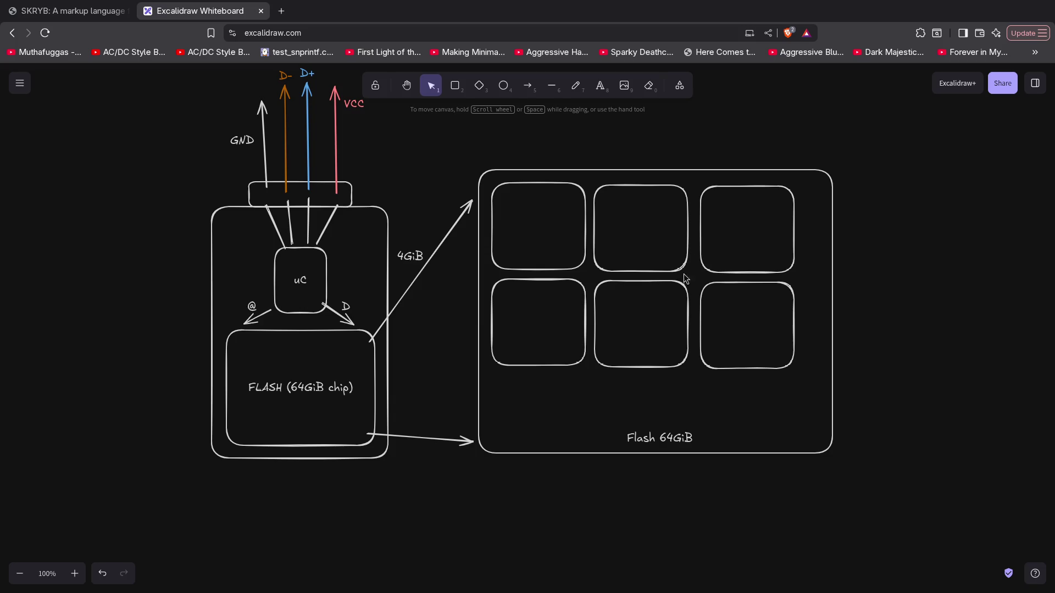
click(585, 233)
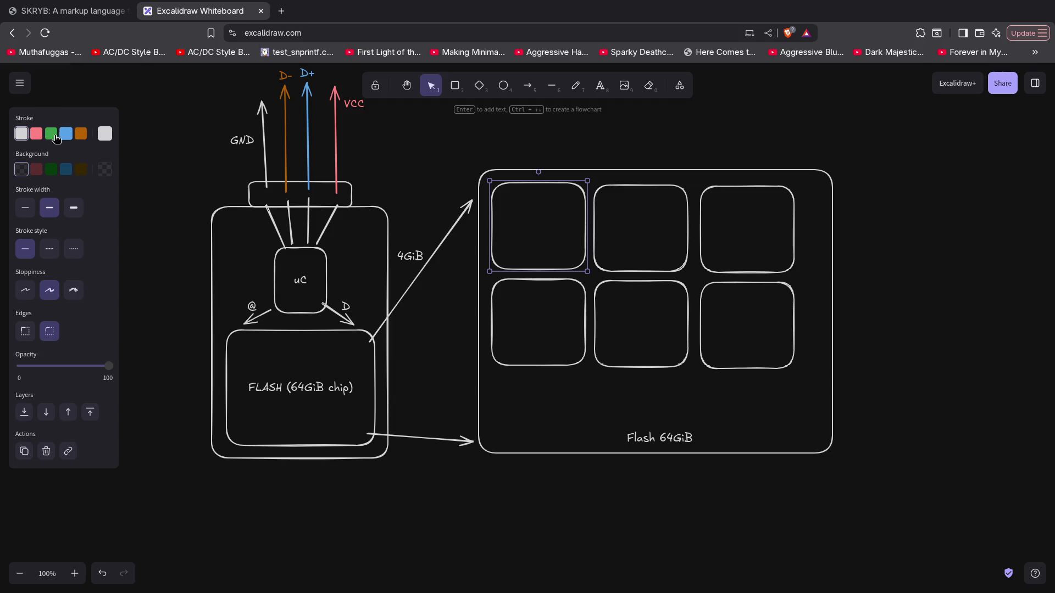
Outline the top-row blocks red, red and green
click(36, 134)
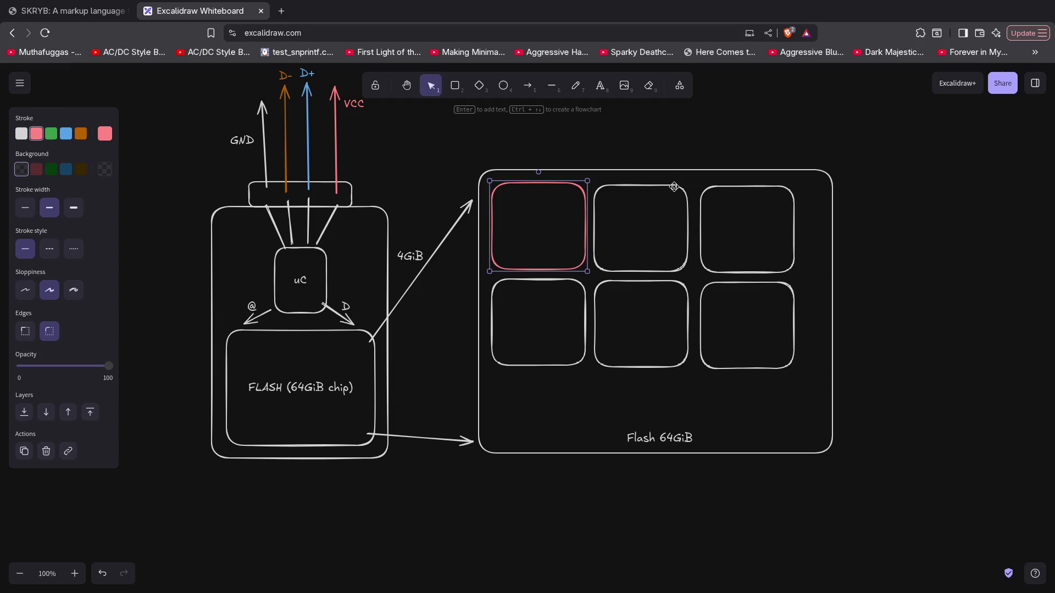
click(674, 187)
click(38, 136)
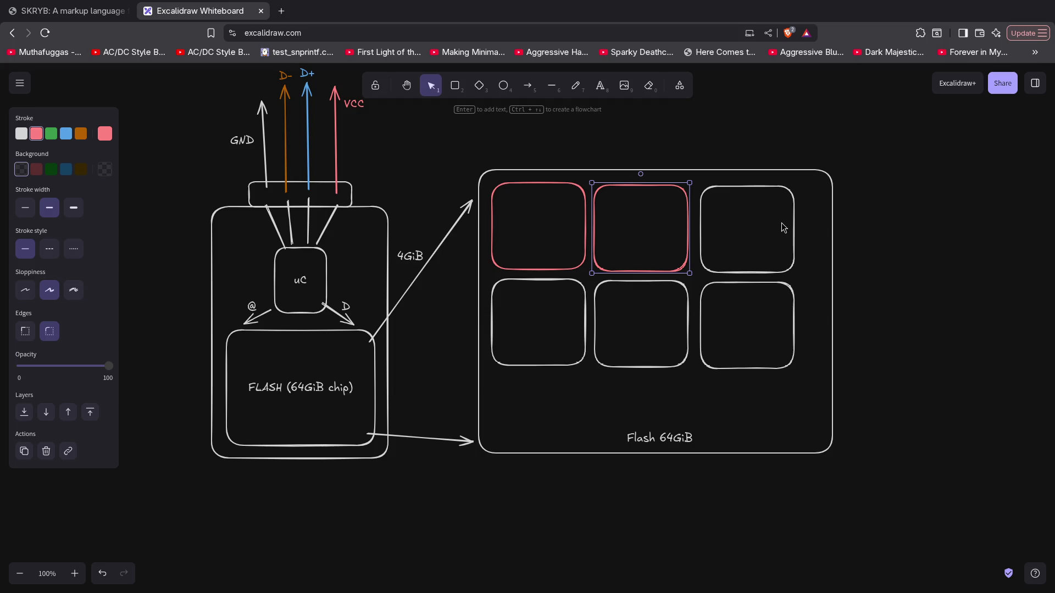
click(791, 190)
click(51, 133)
Outline the bottom-row blocks red, green and red
click(493, 288)
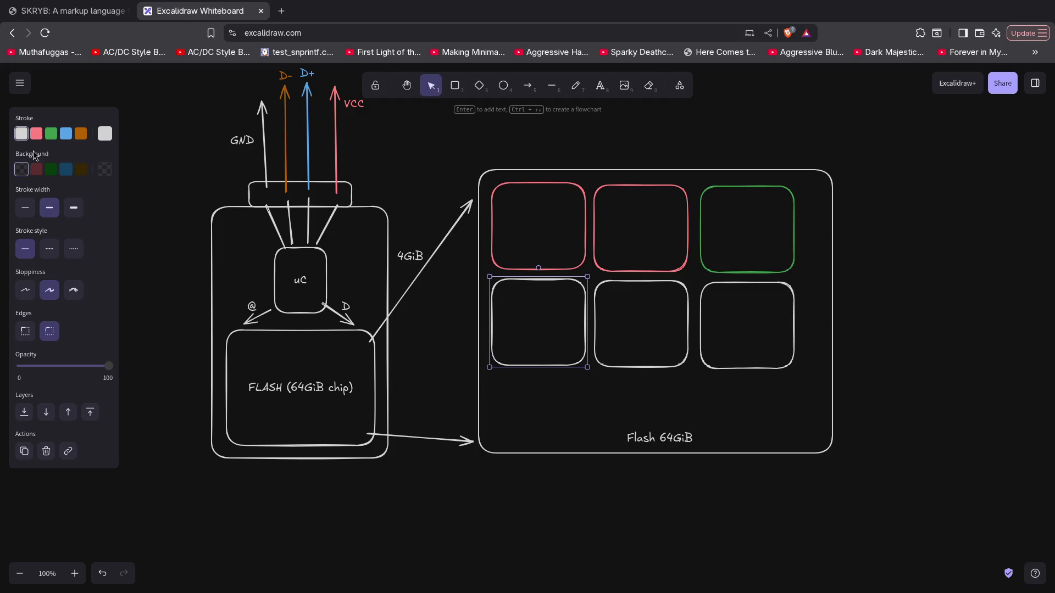
click(36, 133)
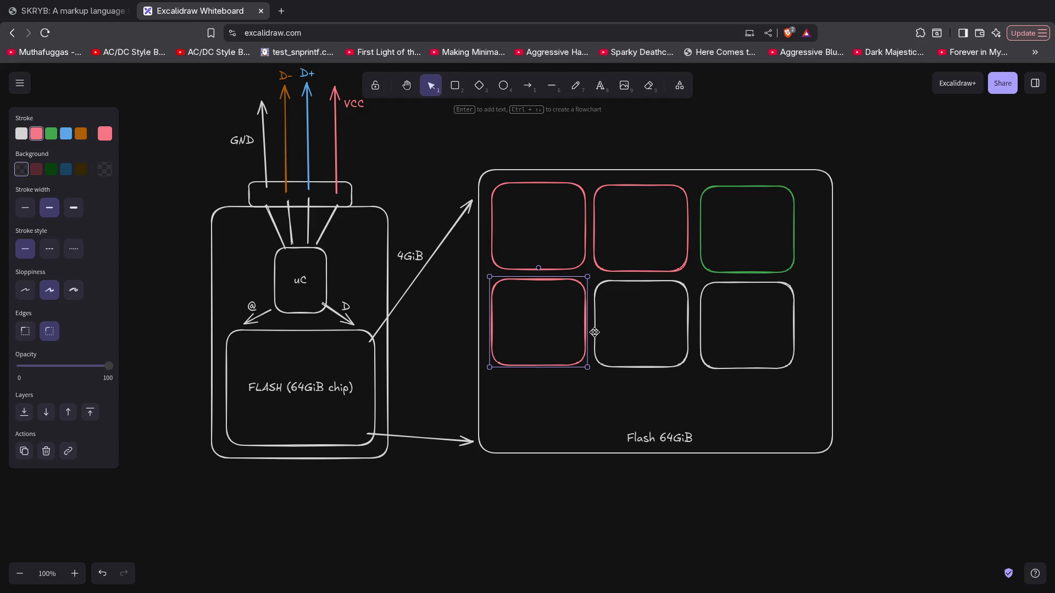
click(595, 332)
click(51, 134)
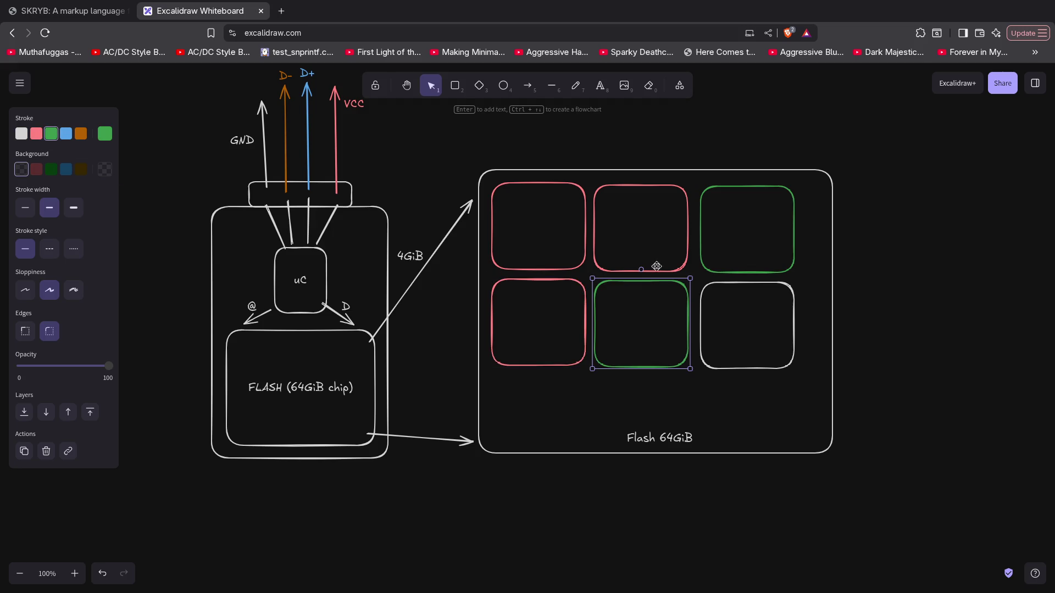
click(705, 360)
click(36, 134)
double_click(537, 225)
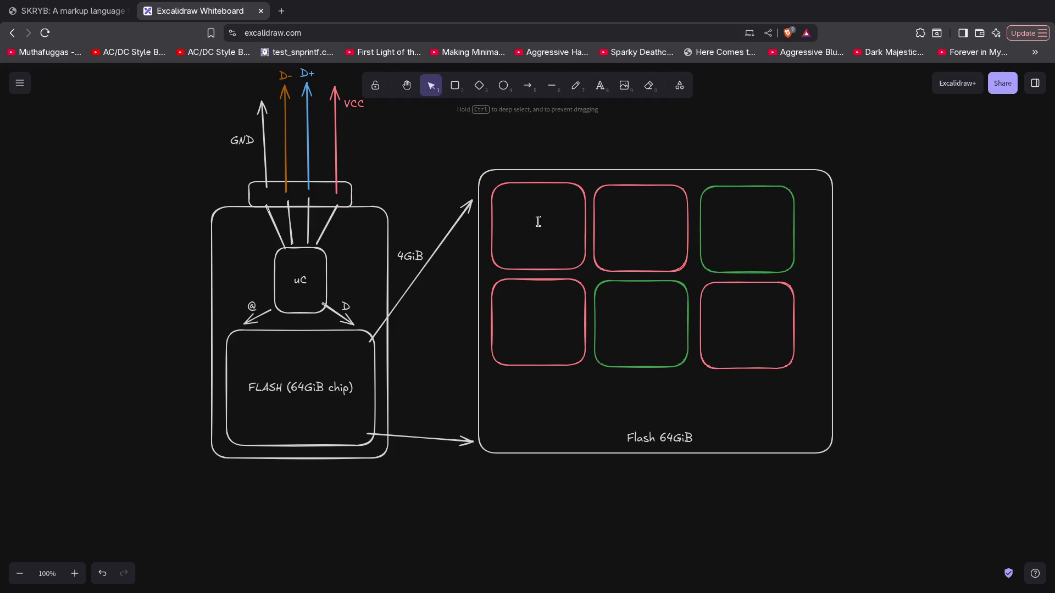
Type an 'x' inside each of the four red blocks
text(x)
double_click(645, 231)
text(x)
double_click(542, 328)
text(x)
double_click(764, 331)
text(x)
Type a 'v' inside each of the two green blocks
double_click(744, 228)
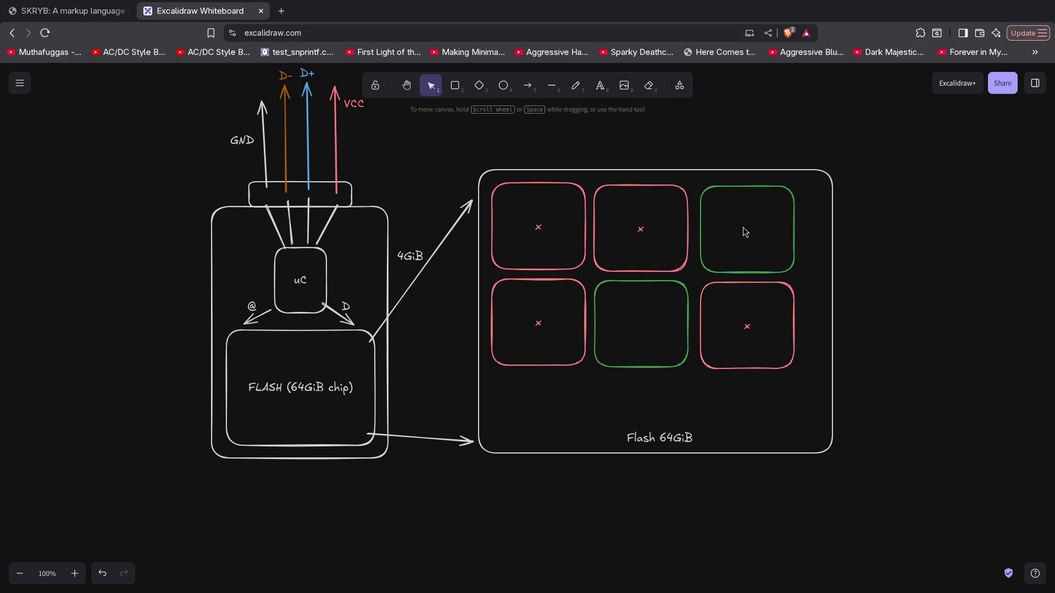
text(v)
double_click(647, 321)
text(v)
click(747, 230)
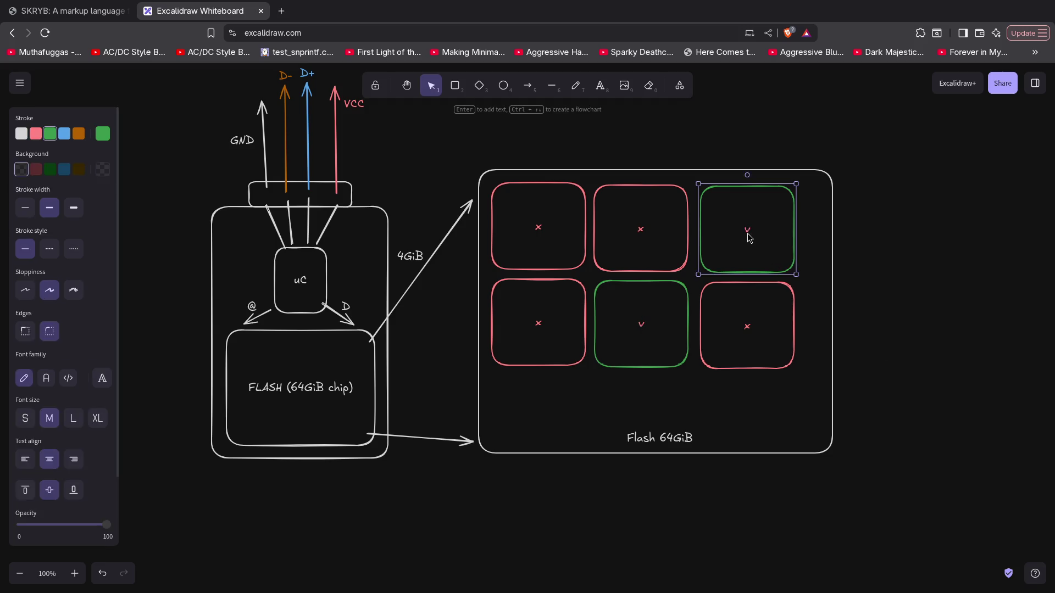
click(188, 202)
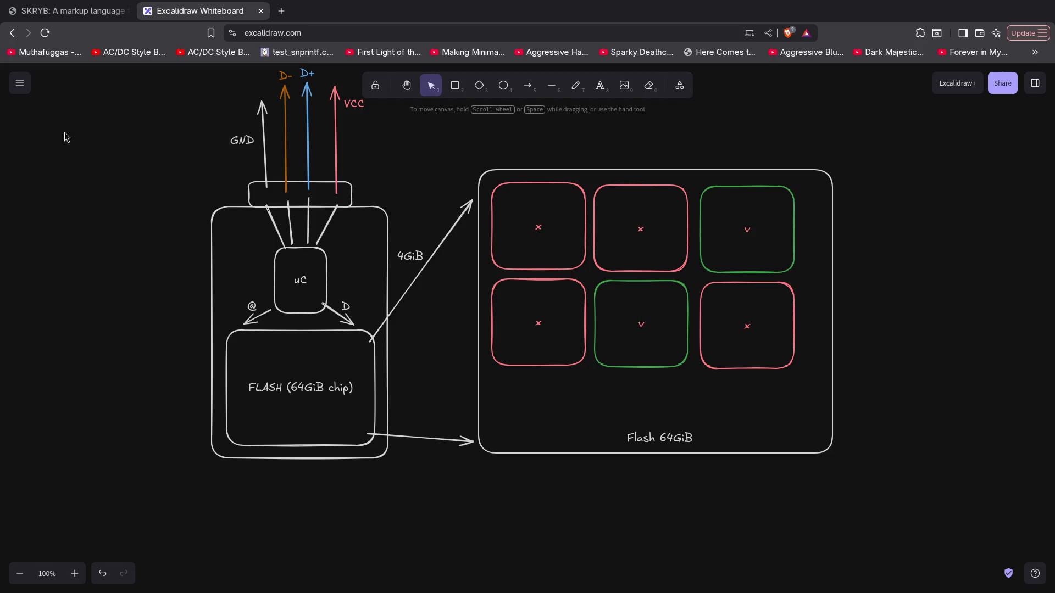
Colour both 'v' labels green
click(751, 235)
click(294, 237)
click(754, 235)
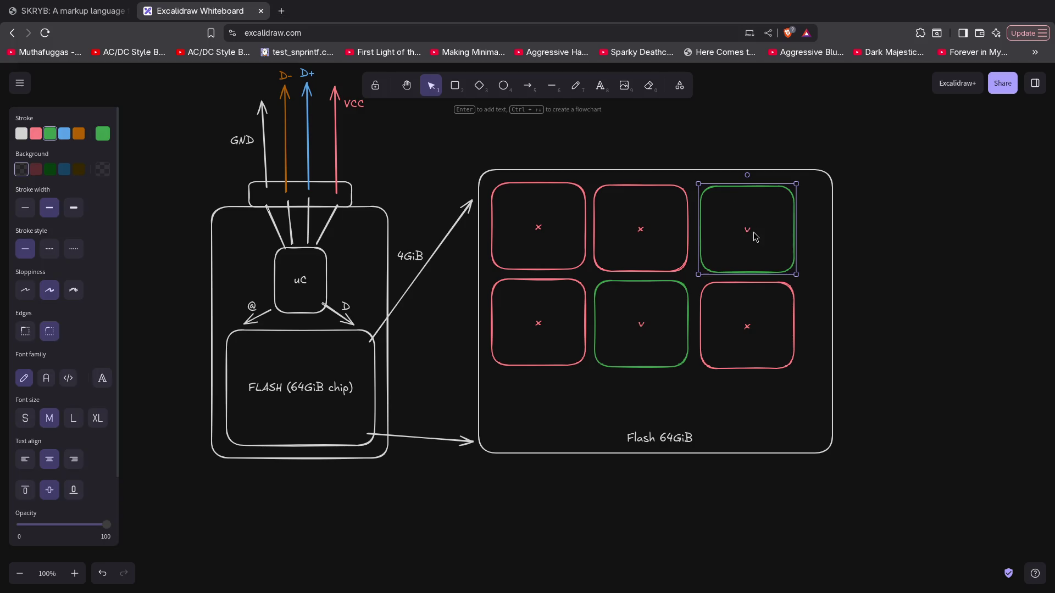
click(103, 134)
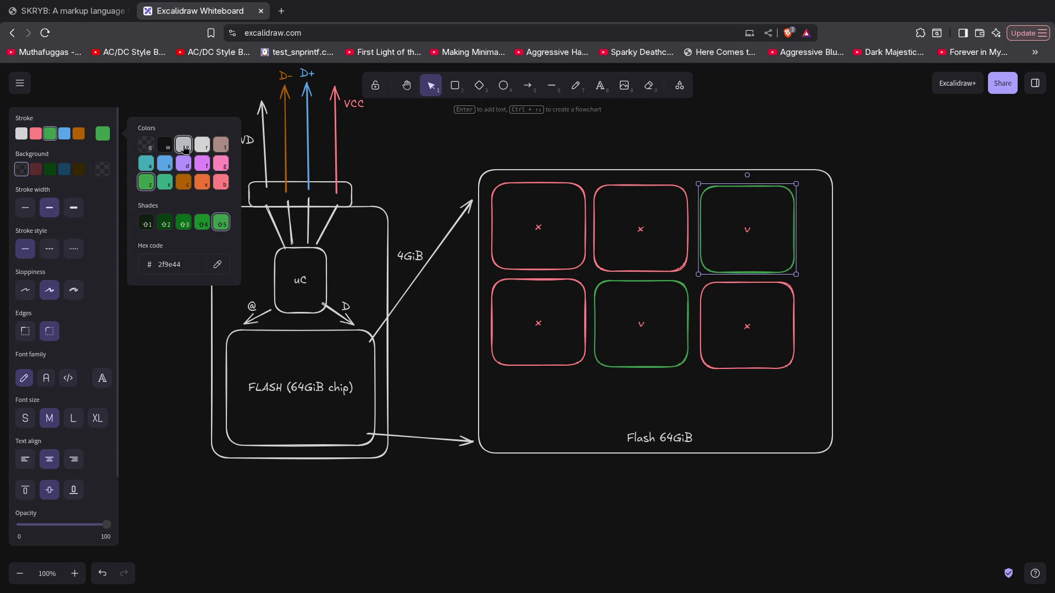
double_click(747, 233)
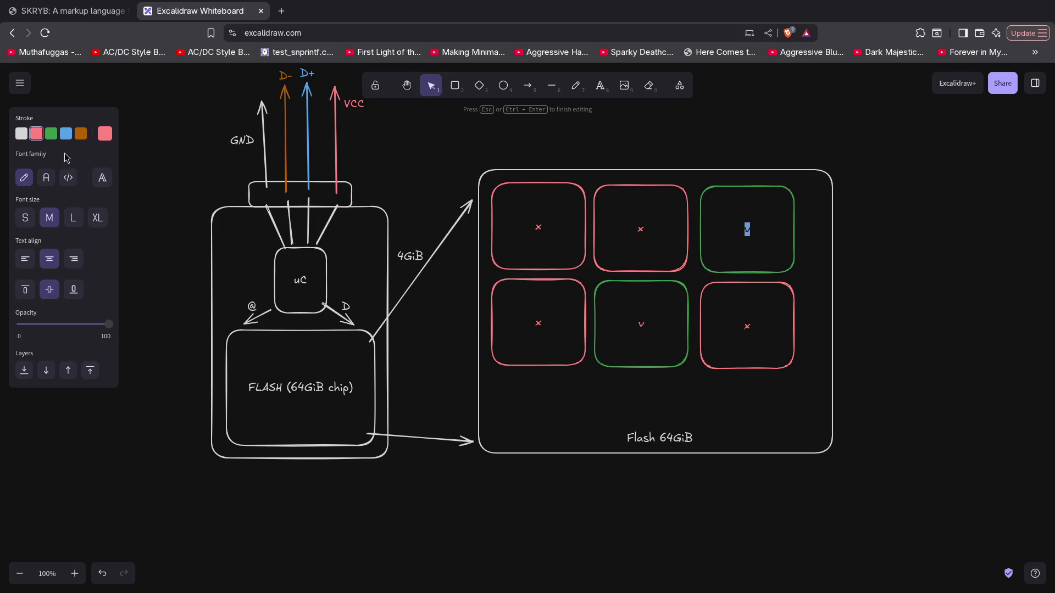
click(51, 134)
double_click(643, 325)
click(51, 134)
click(921, 262)
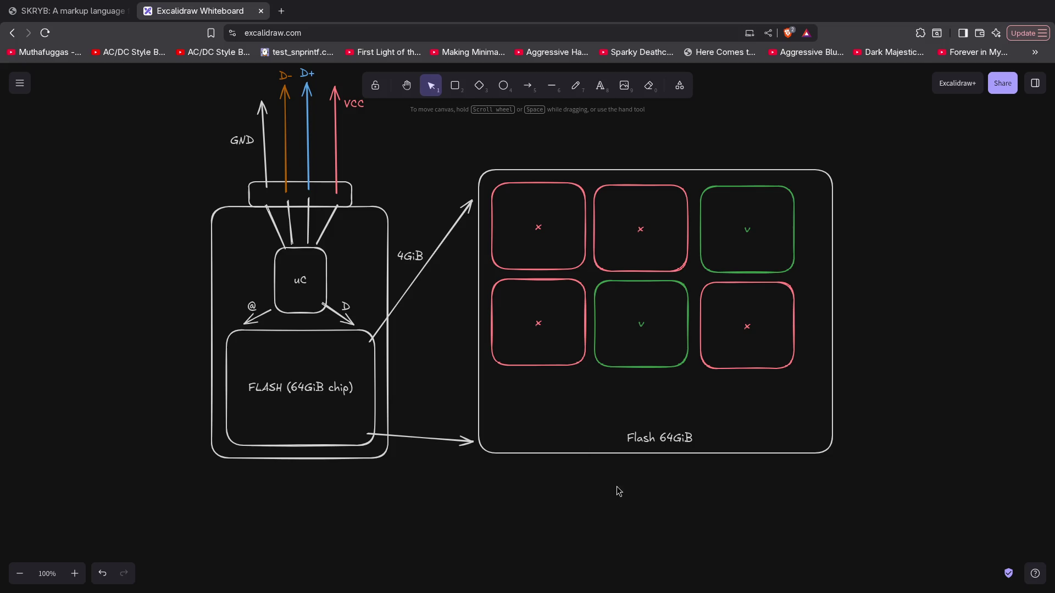
click(501, 171)
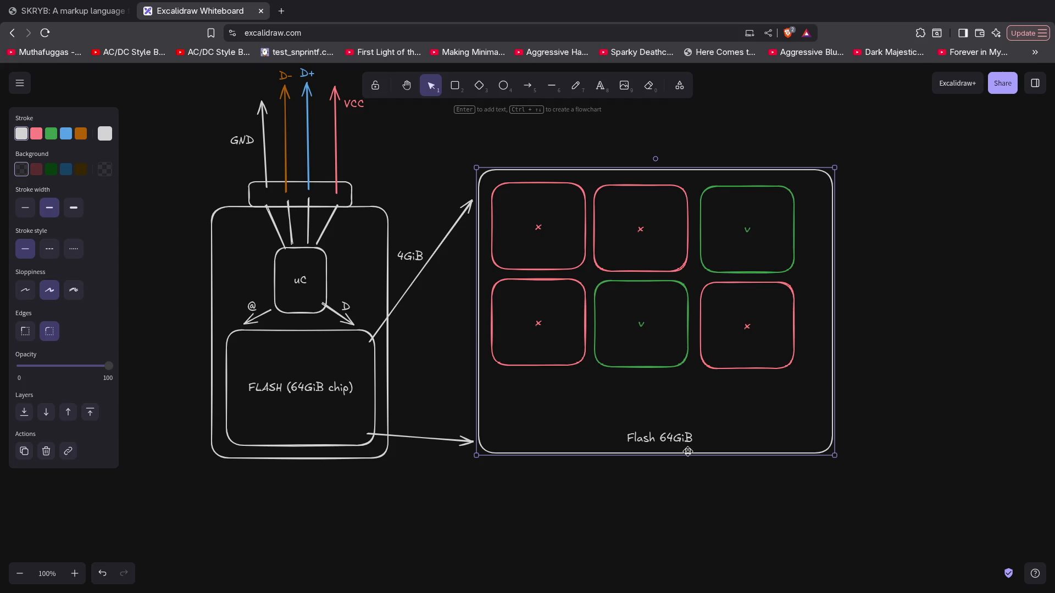
Add a '...' text below the block grid inside the Flash 64GiB container
click(528, 401)
double_click(640, 404)
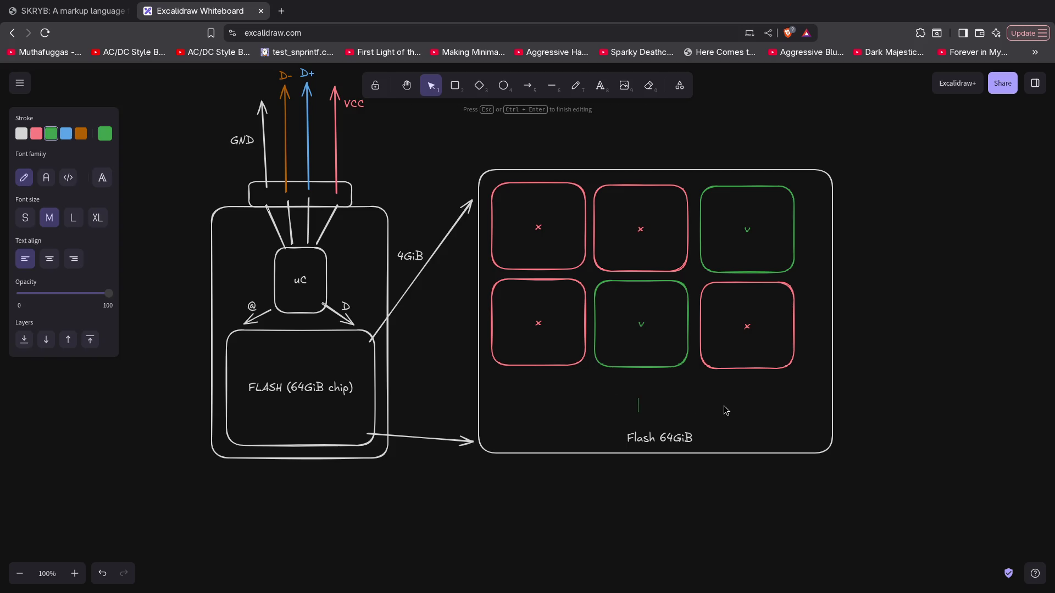
text(...)
click(44, 240)
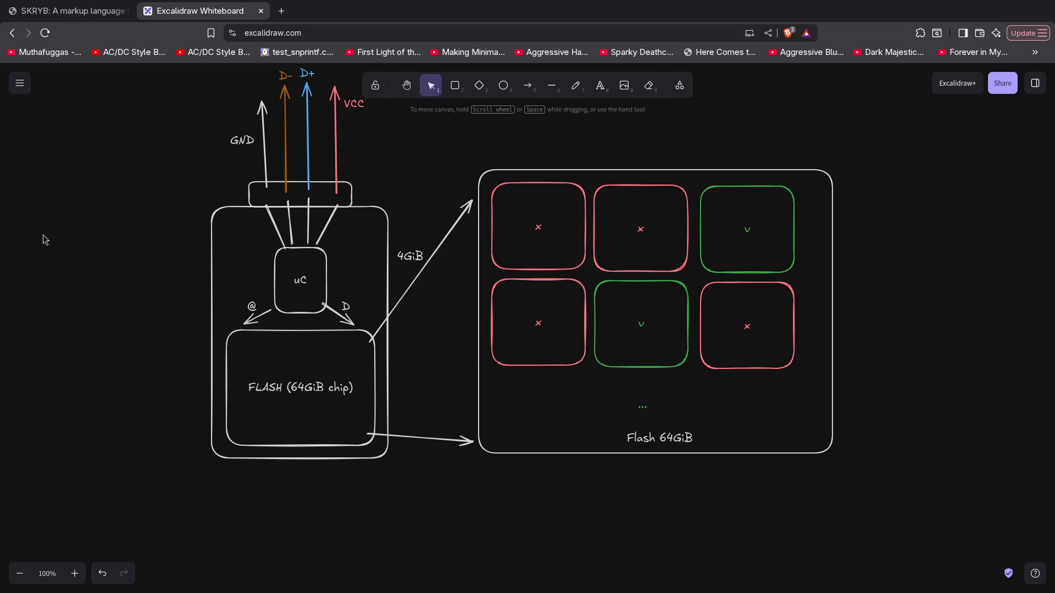
Make the '...' ellipsis red
click(643, 408)
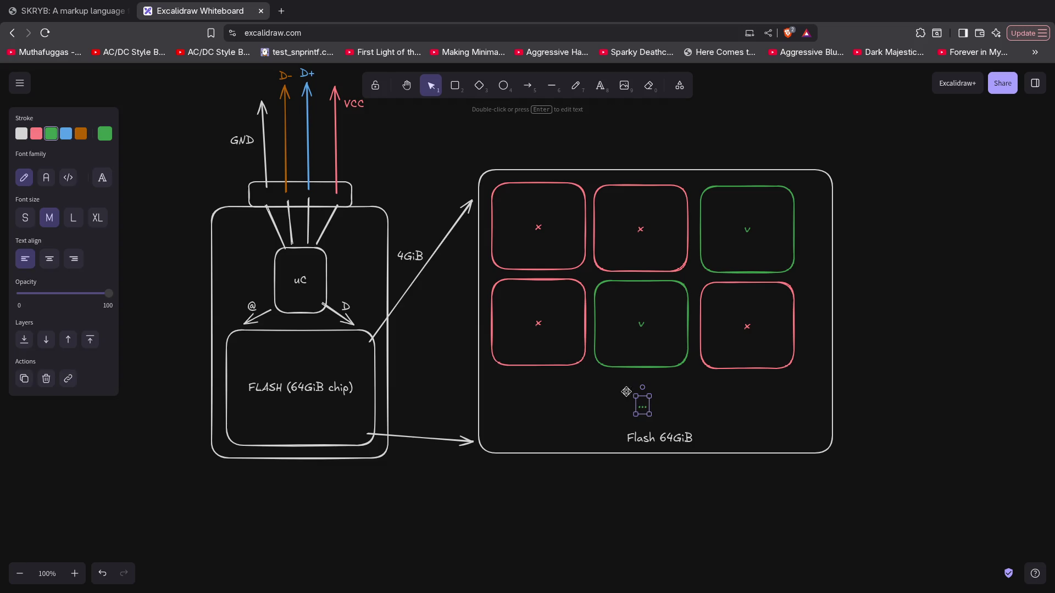
click(37, 134)
click(688, 405)
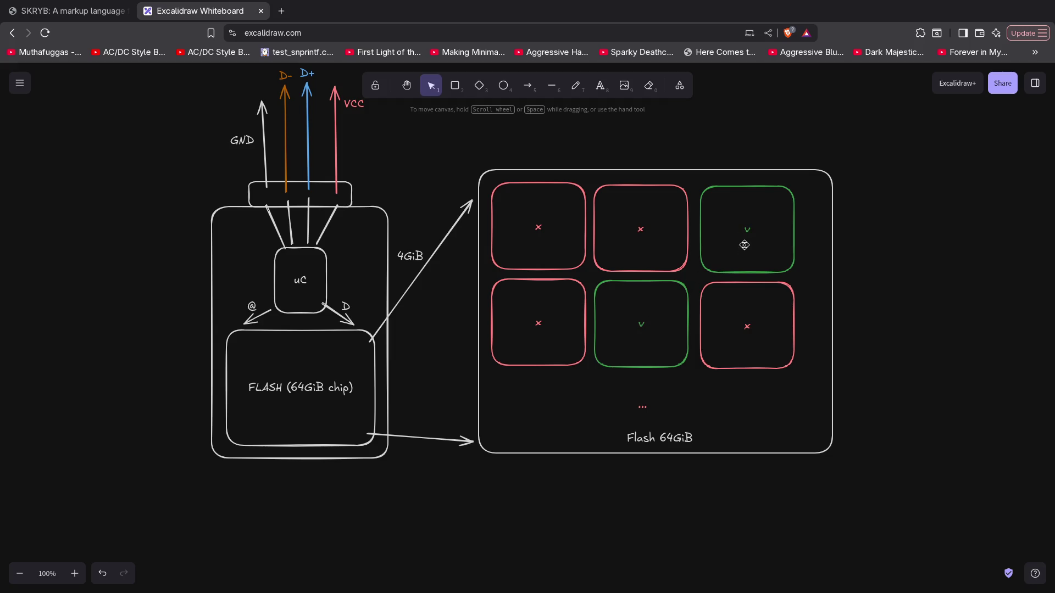
Append '(2GiB)' to the 'v' labels in both green blocks
double_click(739, 232)
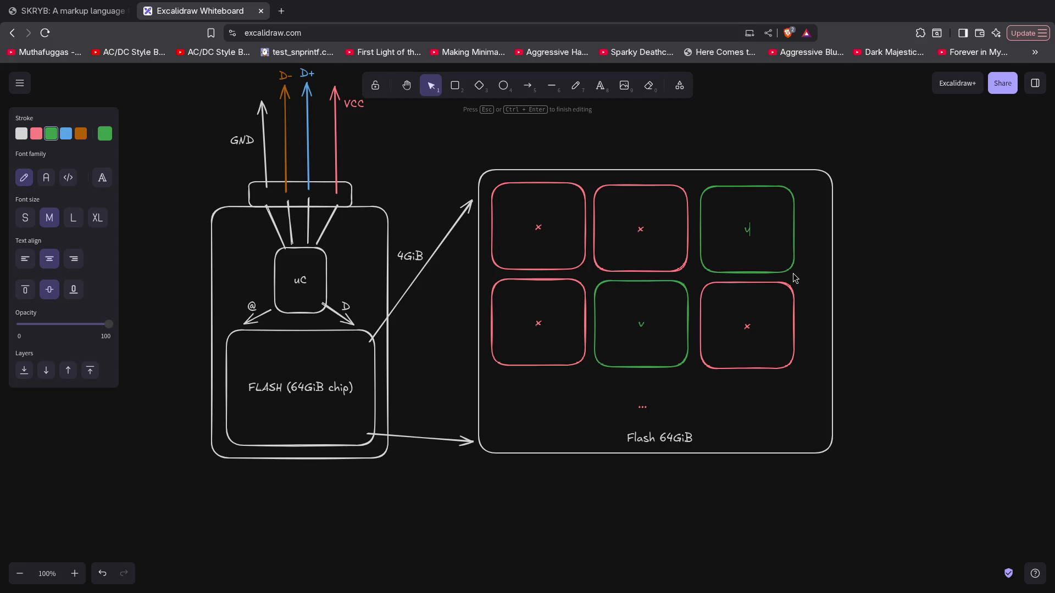
text((2GiB)
text())
double_click(644, 324)
text(2GiB)
text())
click(927, 315)
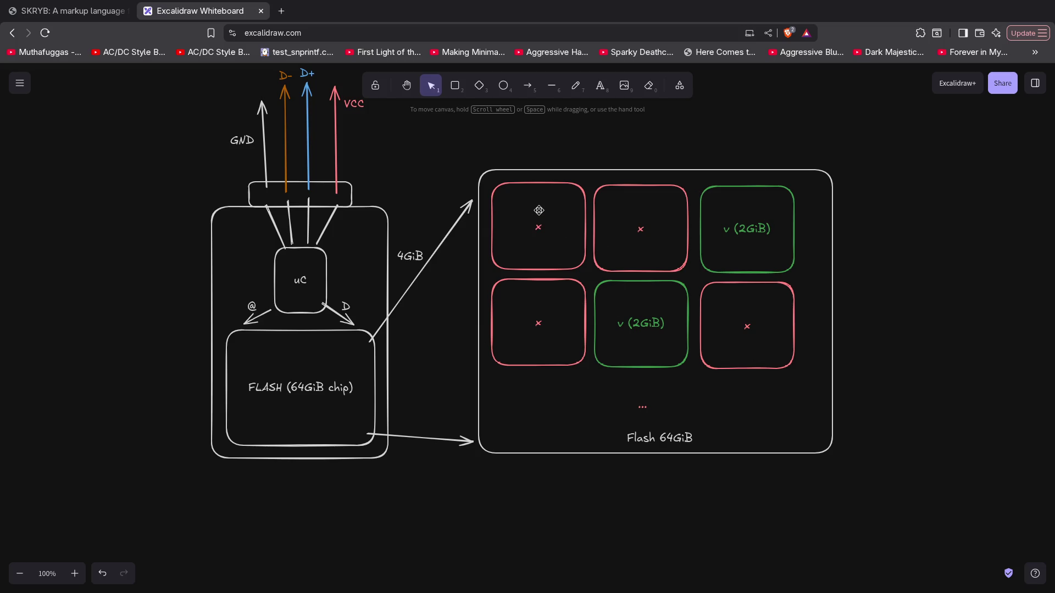
Select the red and green blocks and the uC label in turn to review them
click(655, 210)
click(571, 232)
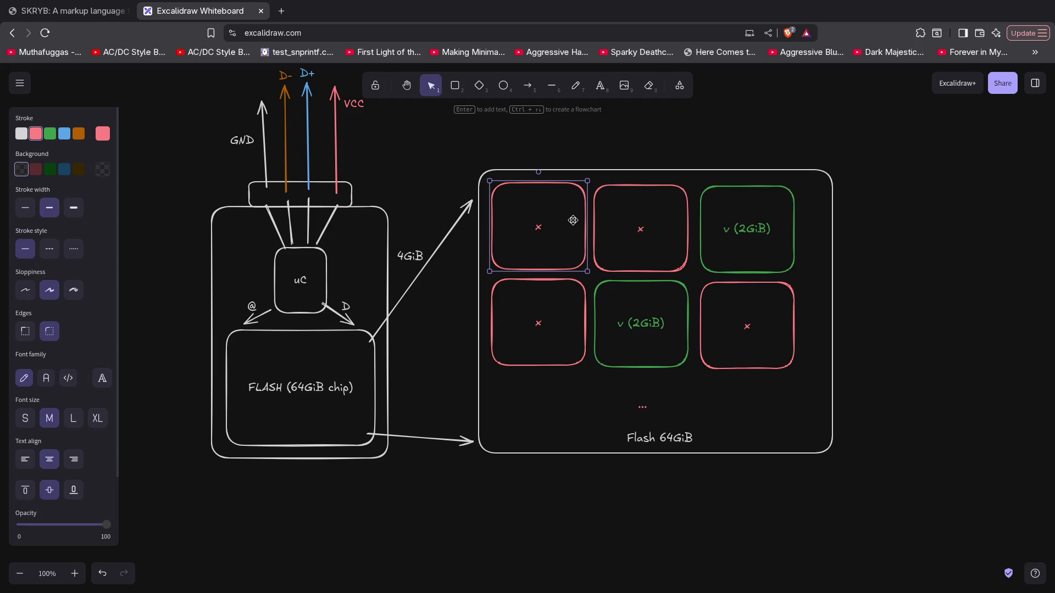
click(682, 215)
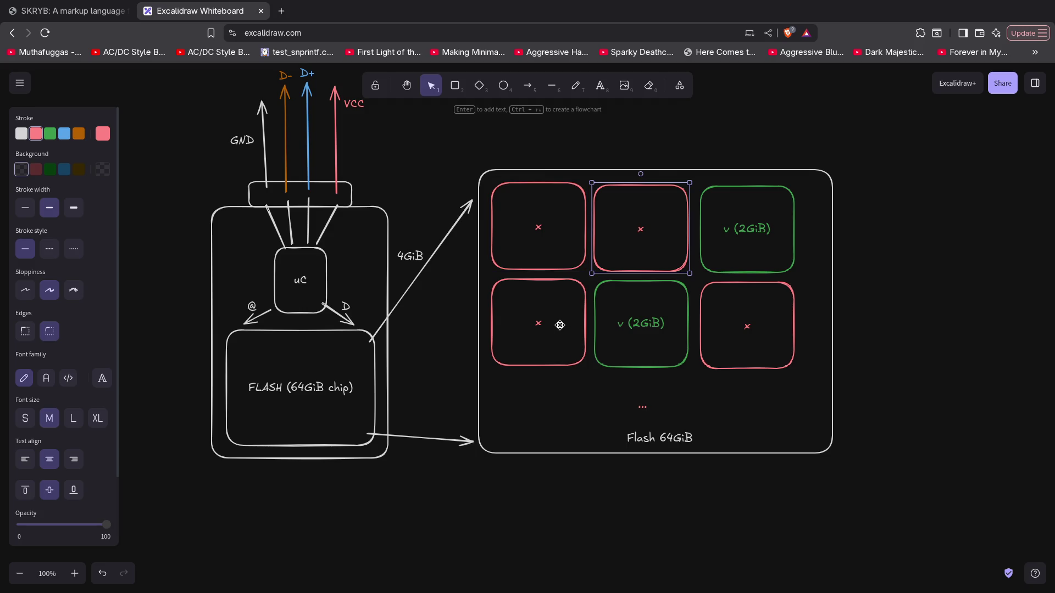
click(722, 328)
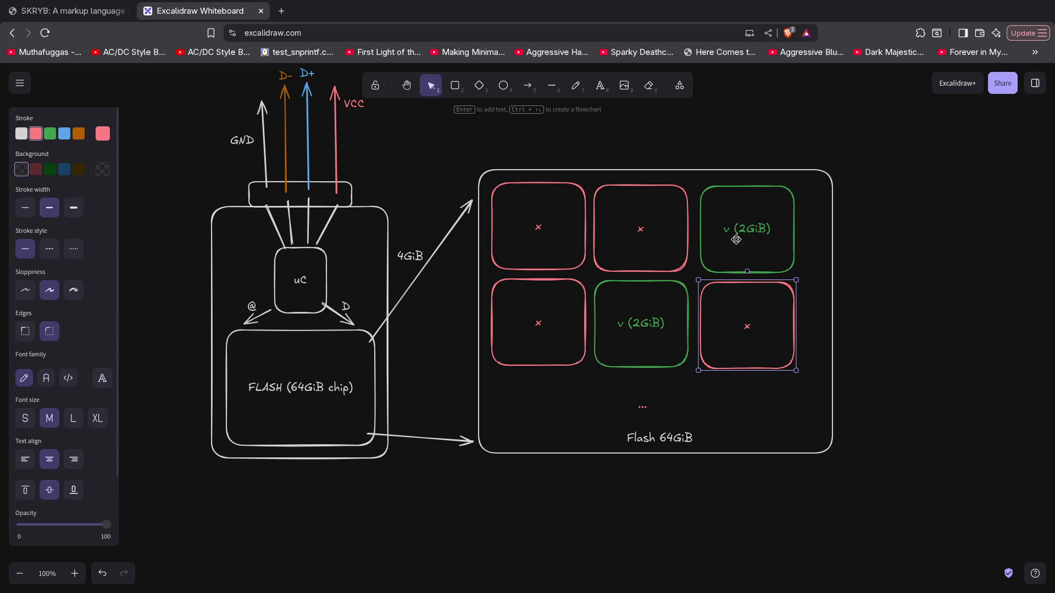
click(726, 255)
click(672, 298)
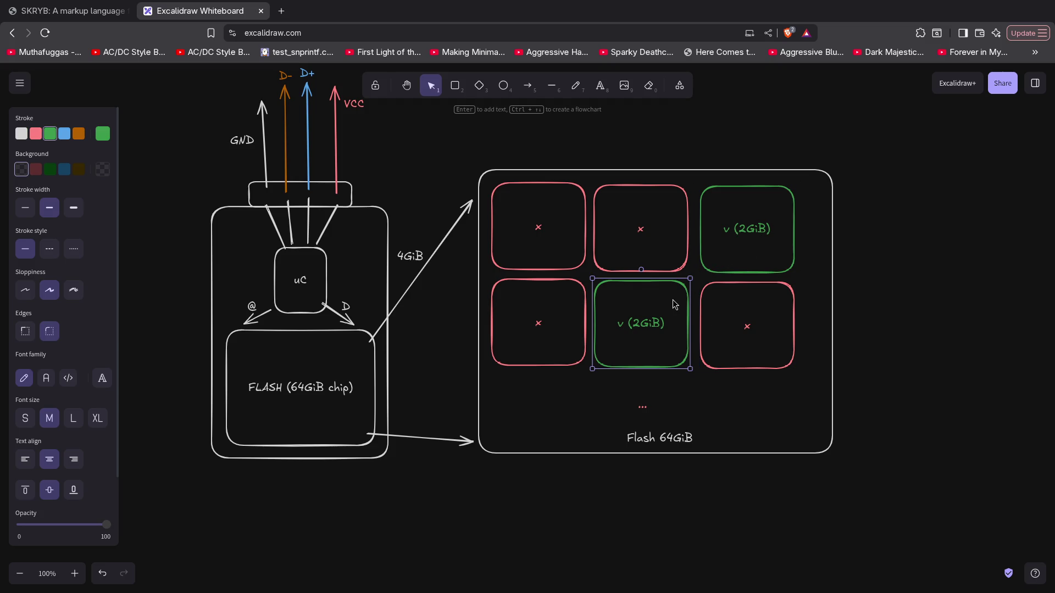
click(303, 297)
double_click(303, 298)
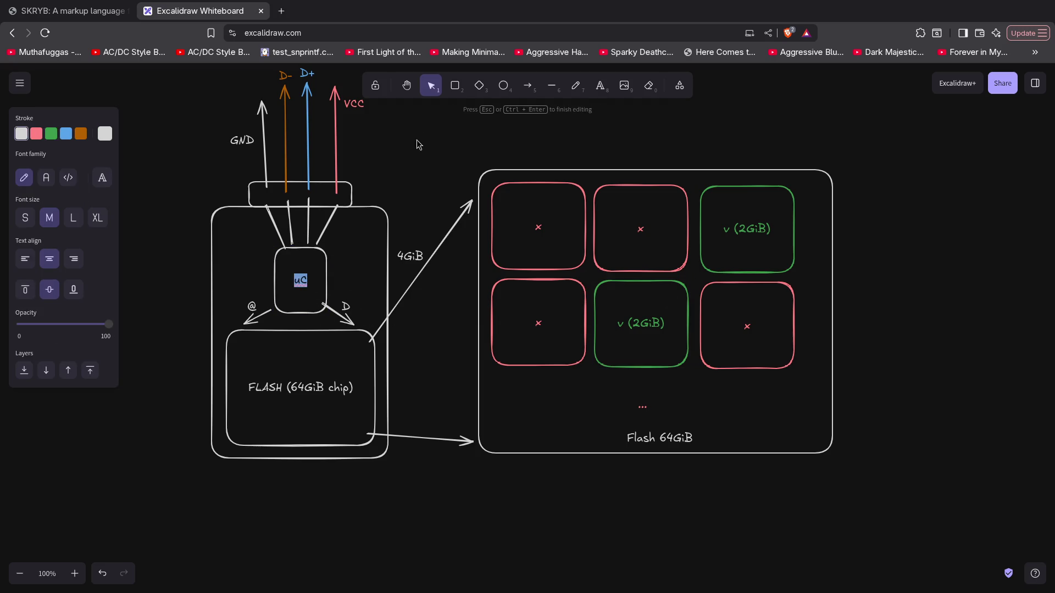
click(403, 109)
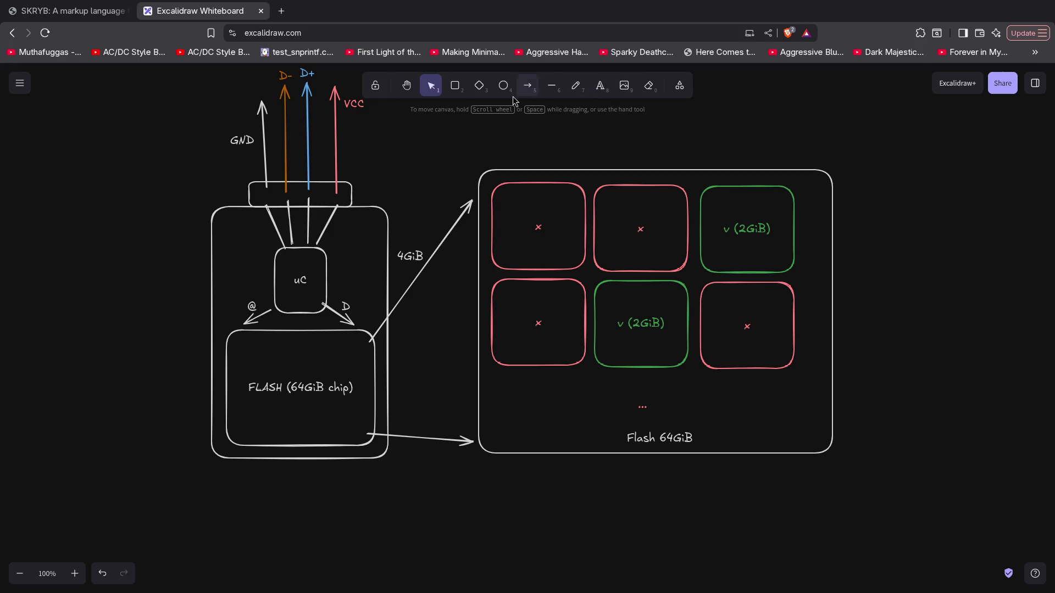
click(527, 89)
Draw a tall white-outlined box and move it to the left of the canvas
click(455, 86)
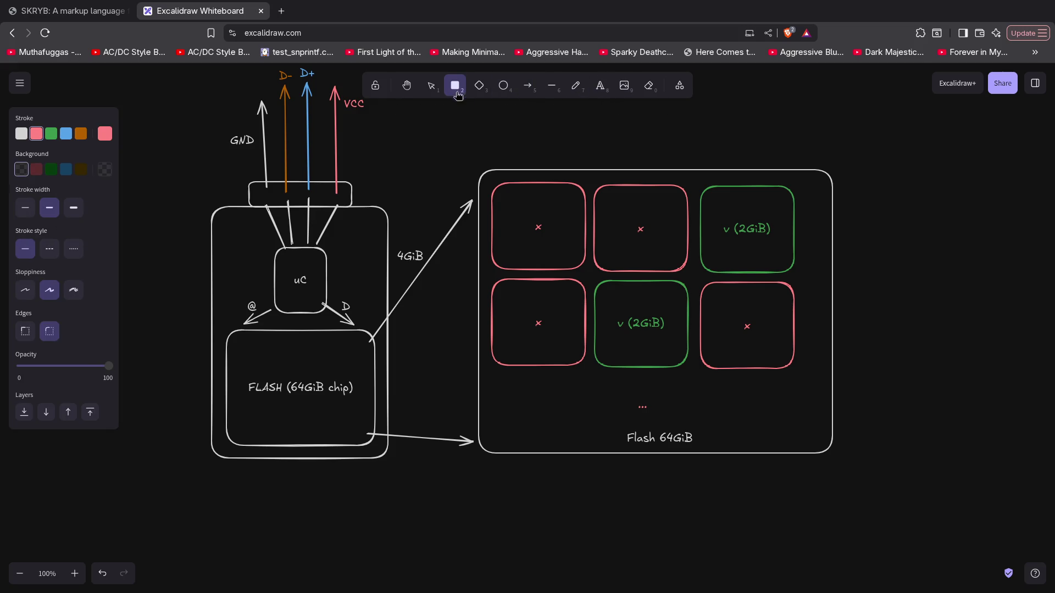
drag(934, 265, 1036, 465)
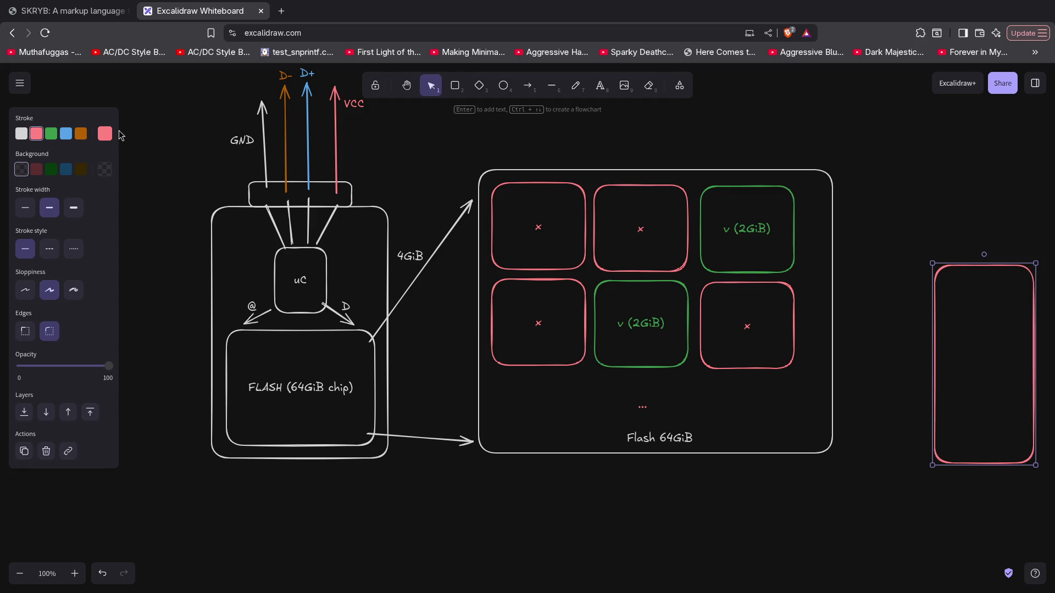
click(55, 137)
click(20, 135)
mouse_move(991, 384)
mouse_down()
mouse_move(34, 272)
mouse_move(151, 297)
mouse_move(141, 399)
mouse_up()
Shift the diagram right and place the tall box just left of the USB stick
mouse_move(200, 70)
mouse_down()
mouse_move(817, 493)
mouse_move(885, 487)
mouse_move(885, 546)
mouse_up()
mouse_move(306, 369)
mouse_down()
mouse_move(368, 399)
mouse_move(553, 445)
mouse_move(451, 444)
mouse_move(473, 425)
mouse_move(468, 415)
mouse_up()
click(242, 342)
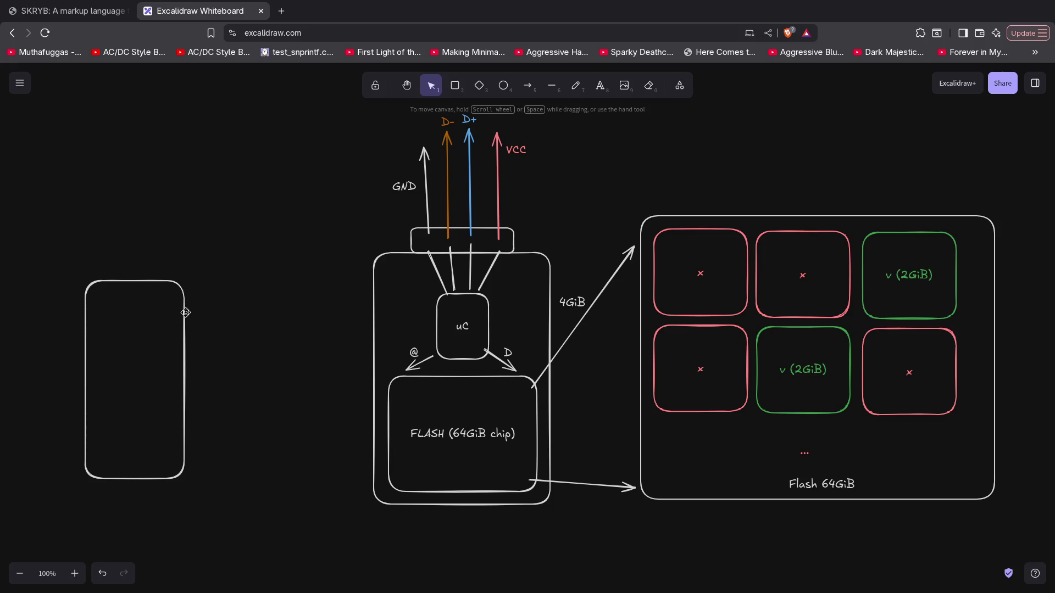
mouse_move(187, 312)
mouse_down()
mouse_move(315, 229)
mouse_move(303, 230)
mouse_up()
click(409, 216)
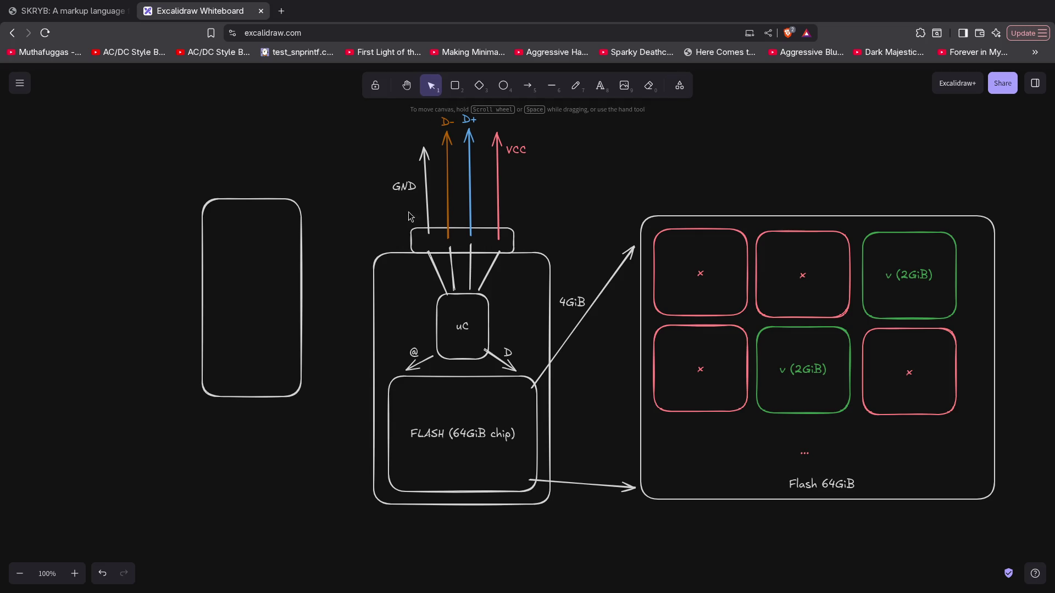
Draw an arrow from uC to the tall box and title it 'Table of valid blocks'
click(529, 85)
mouse_move(438, 315)
mouse_down()
mouse_move(273, 287)
mouse_move(291, 290)
mouse_up()
double_click(231, 181)
text(Table of val)
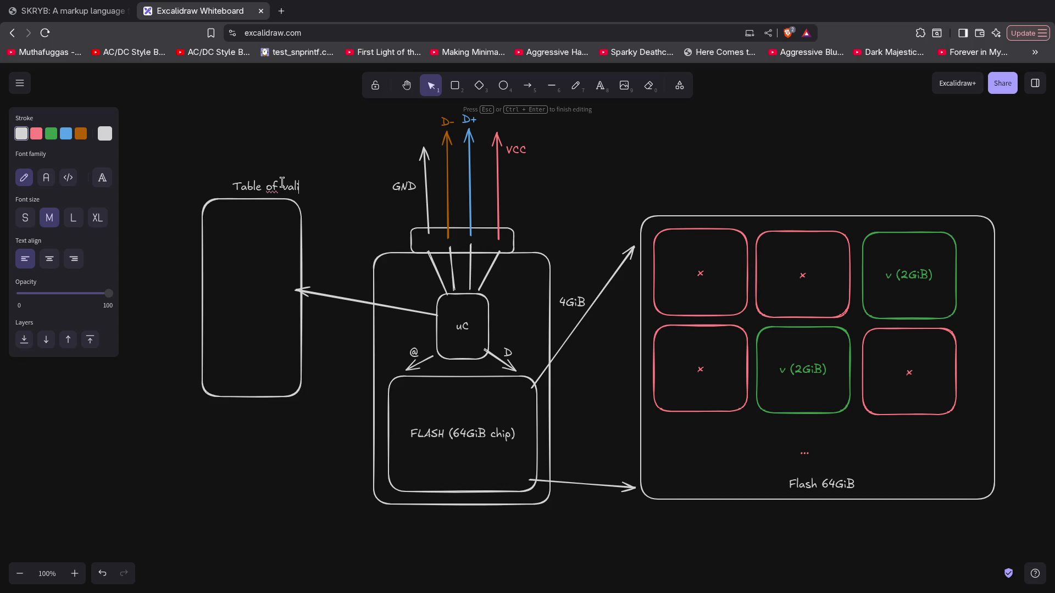
text(d bl)
text(ocks)
click(301, 175)
drag(301, 186, 264, 184)
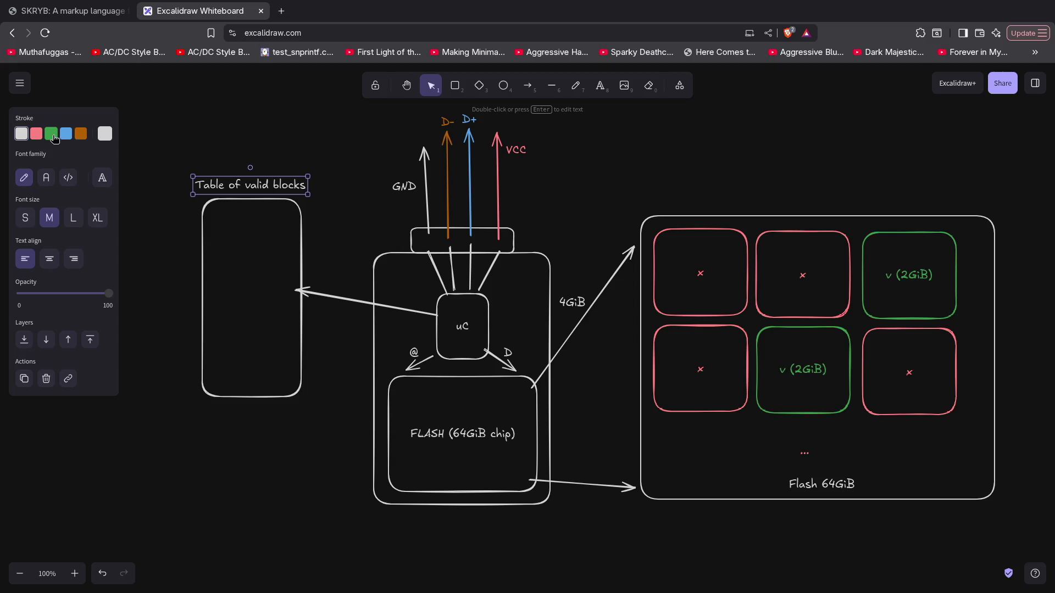
click(456, 87)
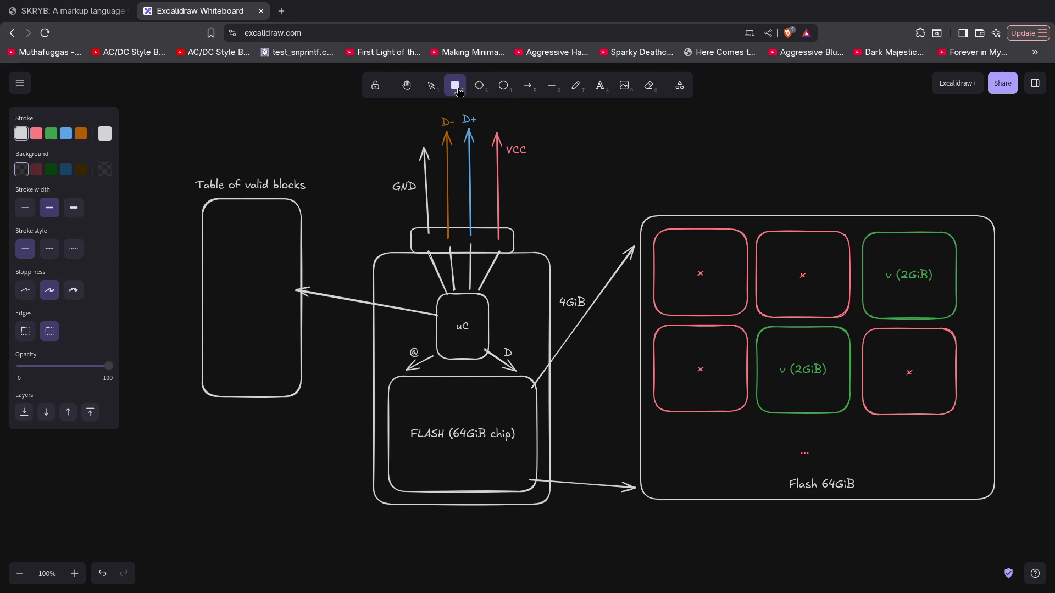
Draw a small entry in the table box, paste a copy below, and outline both green
mouse_move(215, 220)
mouse_down()
mouse_move(295, 247)
mouse_move(286, 237)
mouse_up()
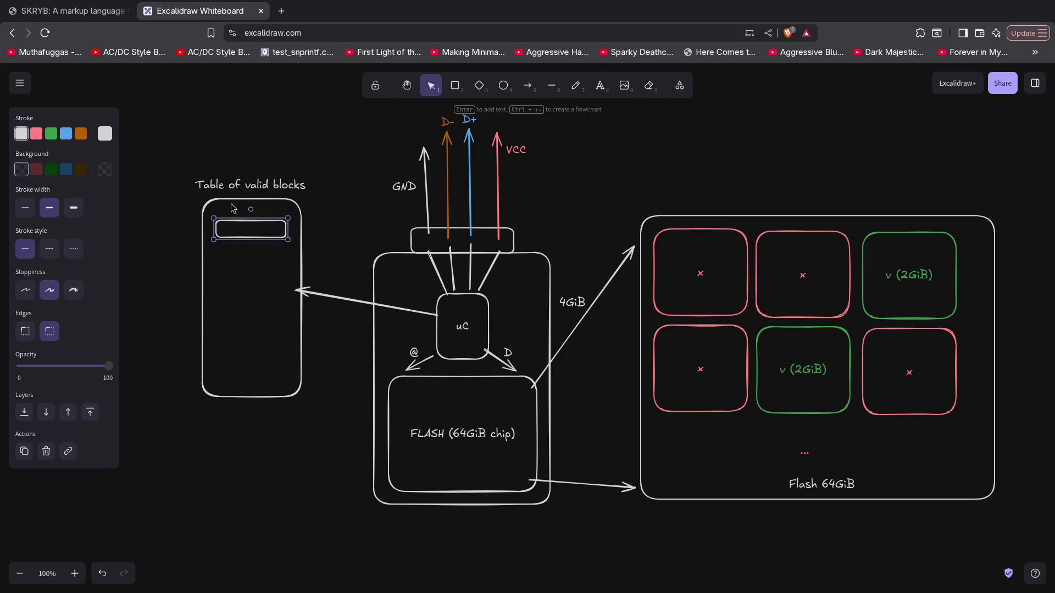
key(ctrl+v)
mouse_move(211, 216)
mouse_down()
mouse_move(217, 248)
mouse_move(254, 257)
mouse_up()
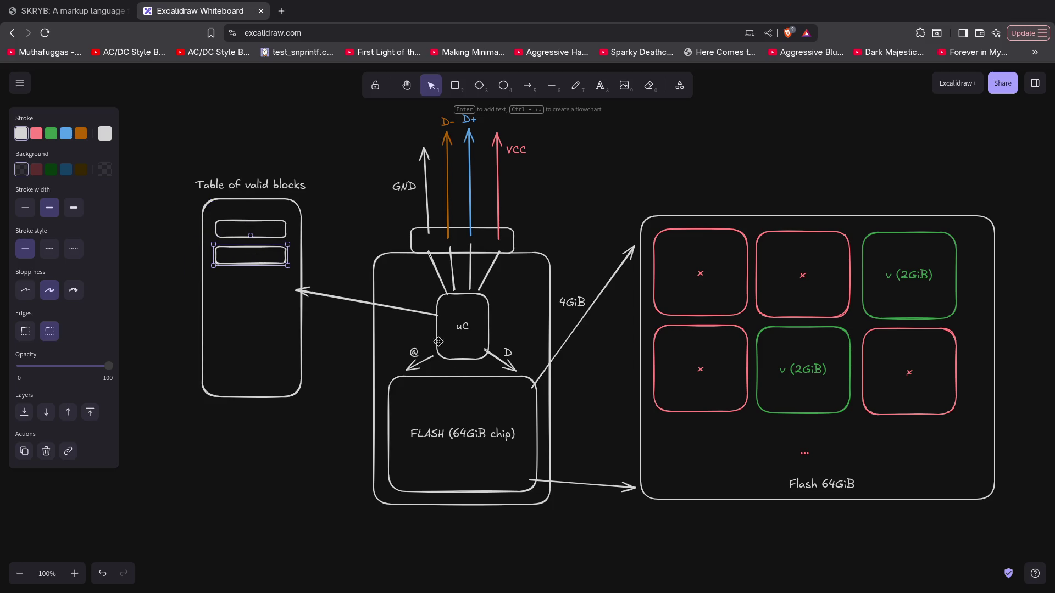
click(51, 134)
click(230, 225)
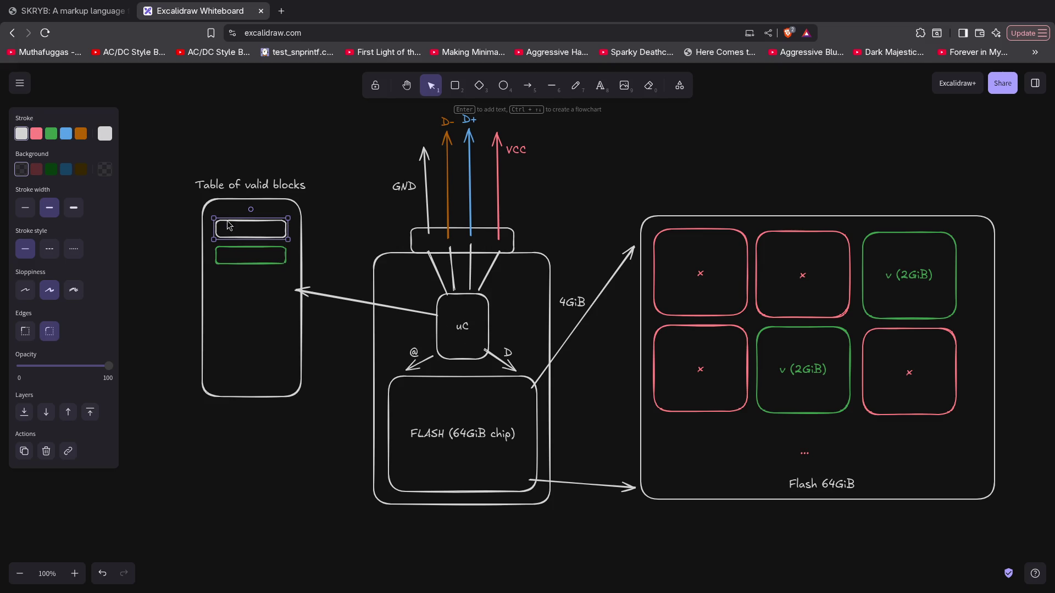
click(52, 135)
click(145, 360)
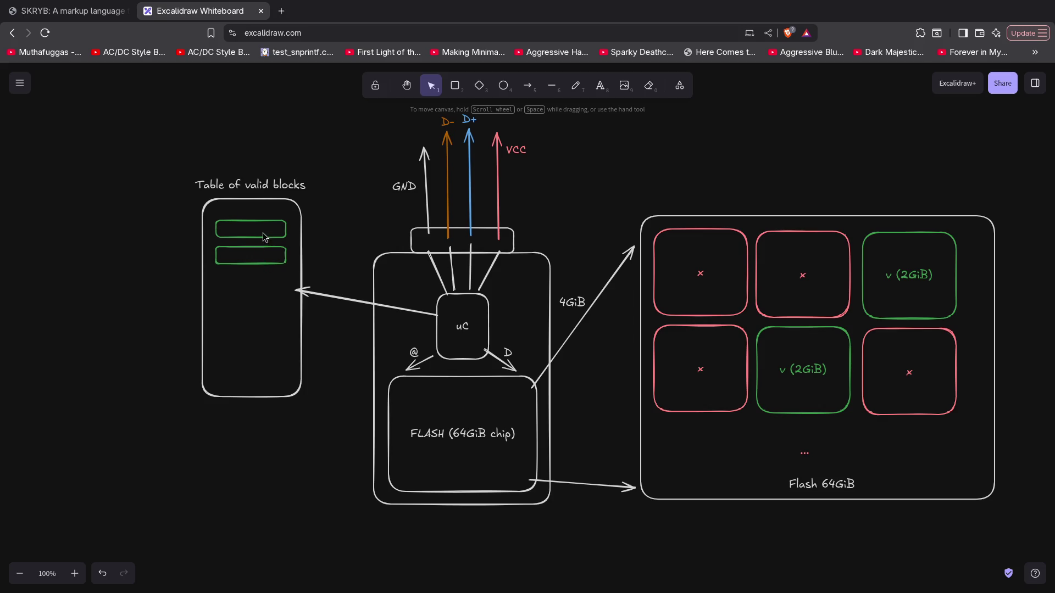
click(887, 237)
click(849, 341)
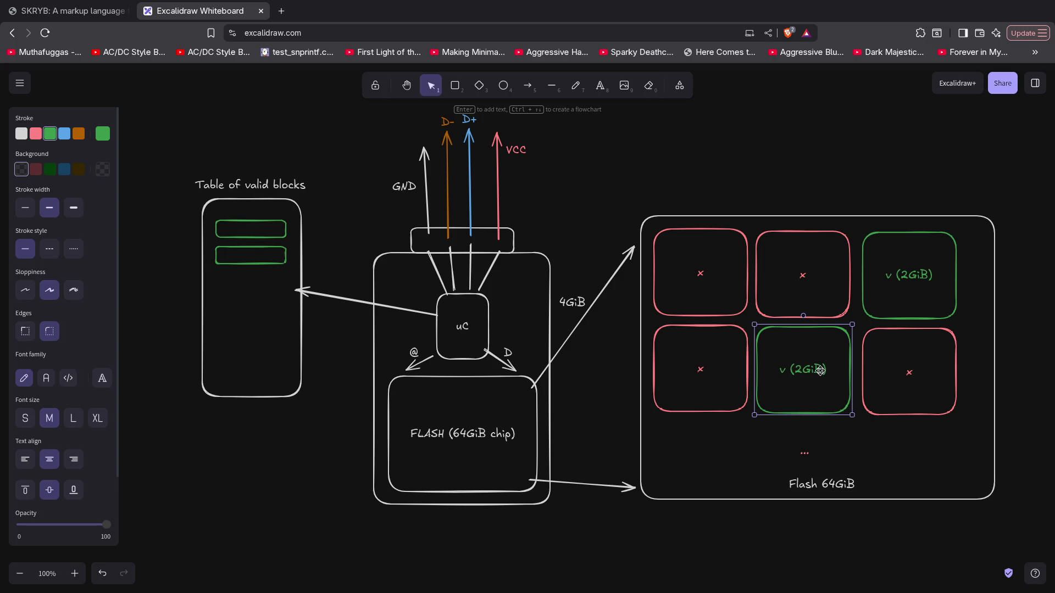
click(363, 381)
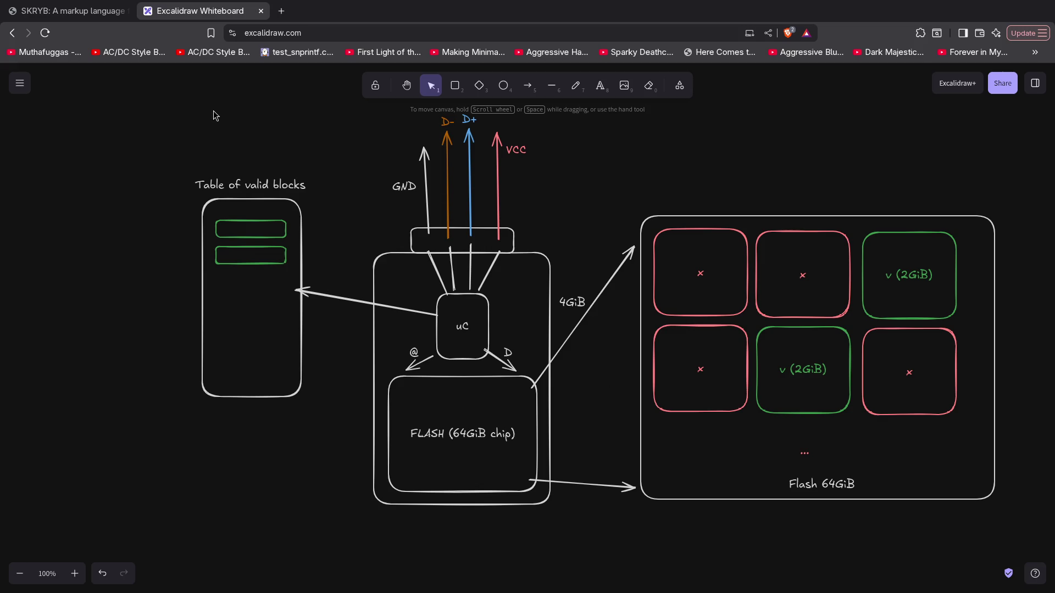
mouse_move(156, 103)
mouse_down()
mouse_move(942, 383)
mouse_move(1028, 511)
mouse_move(1028, 551)
mouse_move(1032, 538)
mouse_up()
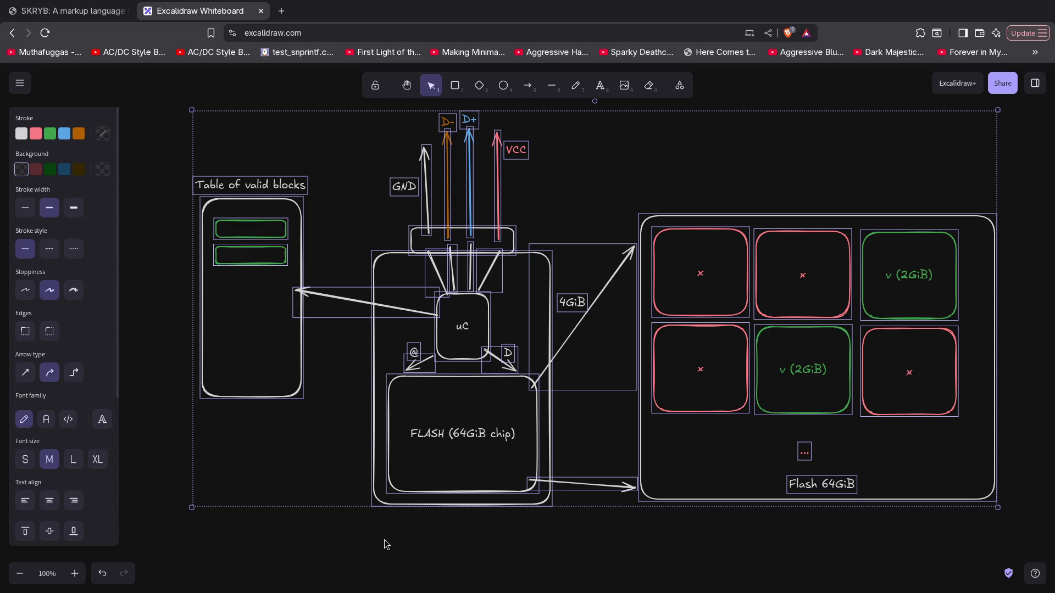
click(384, 540)
mouse_move(157, 93)
mouse_down()
mouse_move(829, 437)
mouse_move(989, 560)
mouse_move(1046, 552)
mouse_up()
click(572, 587)
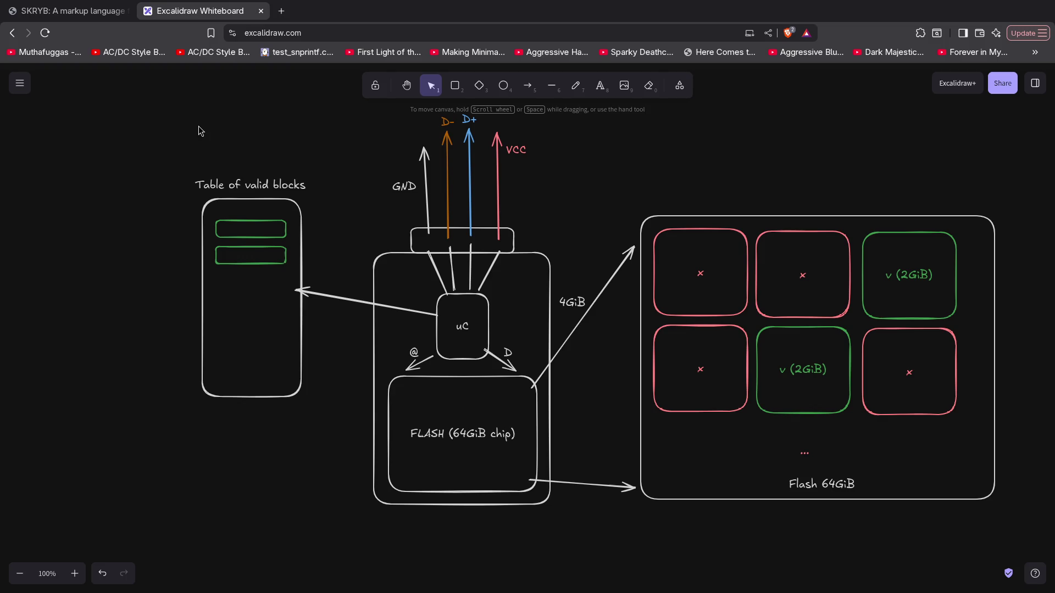
mouse_move(113, 79)
mouse_down()
mouse_move(622, 457)
mouse_move(1049, 590)
mouse_up()
click(321, 531)
mouse_move(171, 79)
mouse_down()
mouse_move(951, 505)
mouse_move(1033, 588)
mouse_up()
click(277, 558)
click(639, 446)
click(681, 148)
click(477, 86)
Draw a diamond near the top right, label it QC, and make its outline blue
drag(789, 103, 881, 183)
drag(828, 137, 779, 135)
double_click(779, 135)
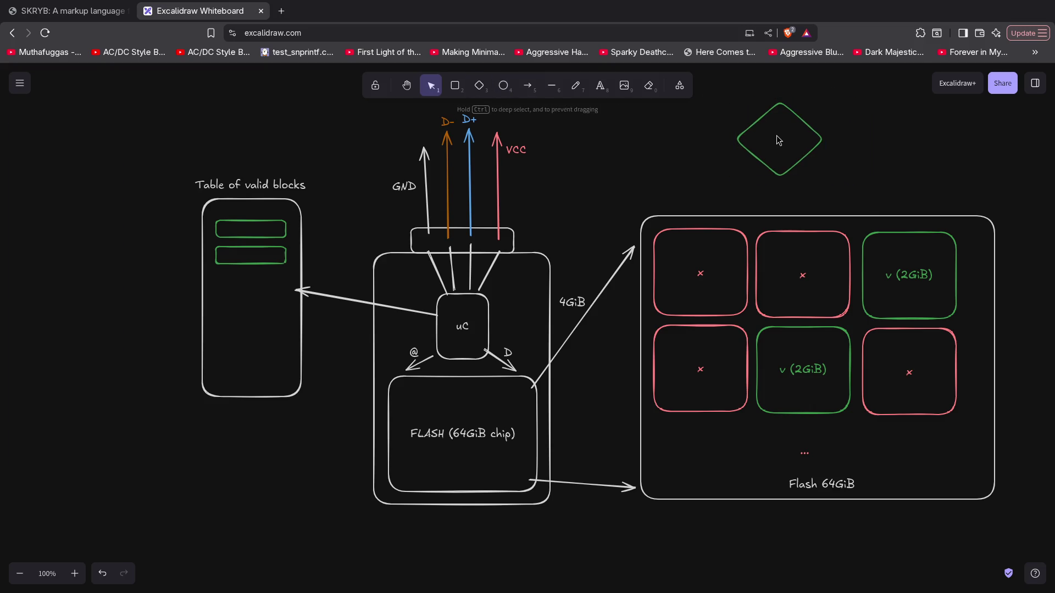
click(191, 149)
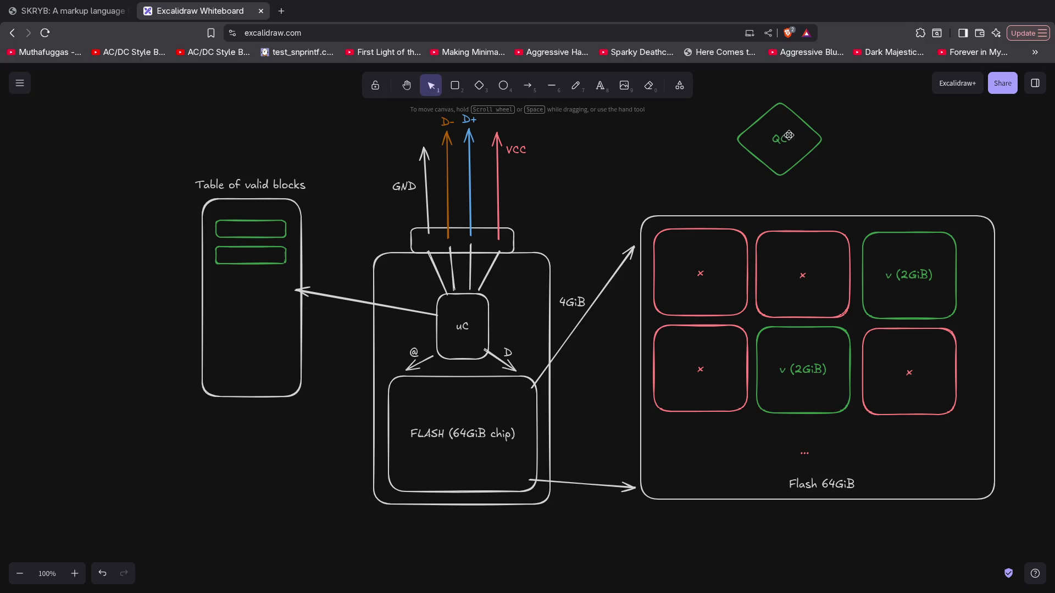
click(815, 137)
click(64, 134)
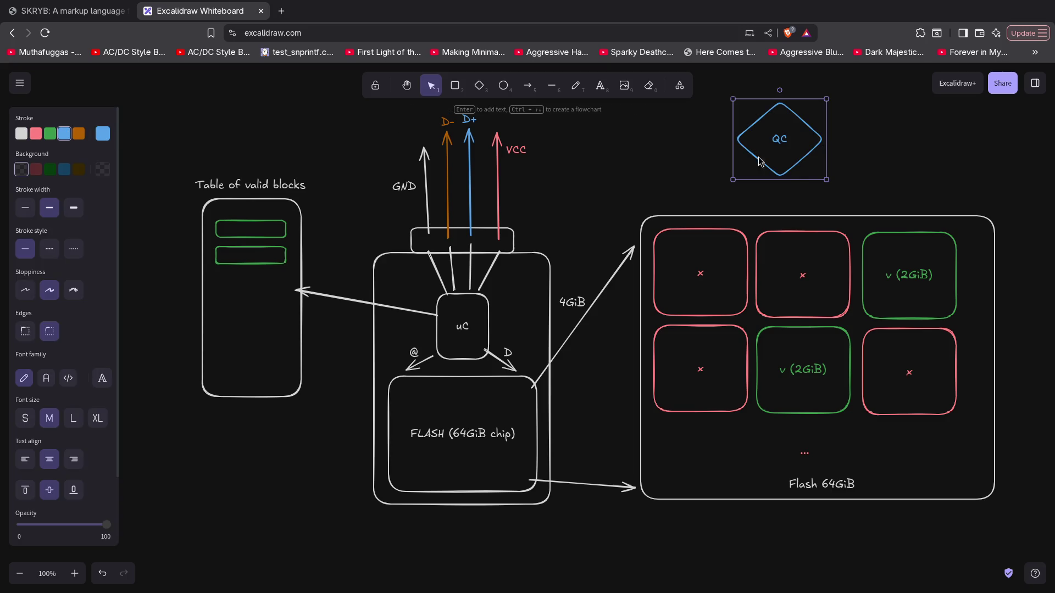
Draw an arrow from QC to the top-left red block and shift the diamond lower
key(a)
drag(765, 145, 709, 246)
mouse_move(783, 174)
mouse_down()
mouse_move(793, 214)
mouse_move(797, 158)
mouse_move(801, 194)
mouse_up()
key(ctrl+z)
key(ctrl+shift+z)
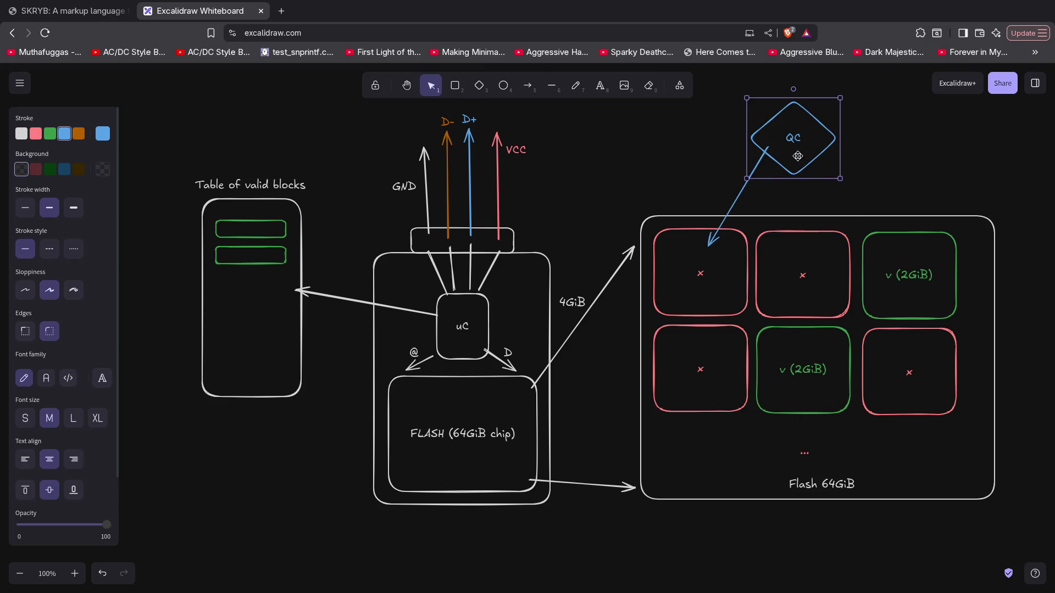
click(819, 205)
Draw arrows from QC to the second red block and the top-right green block
click(530, 92)
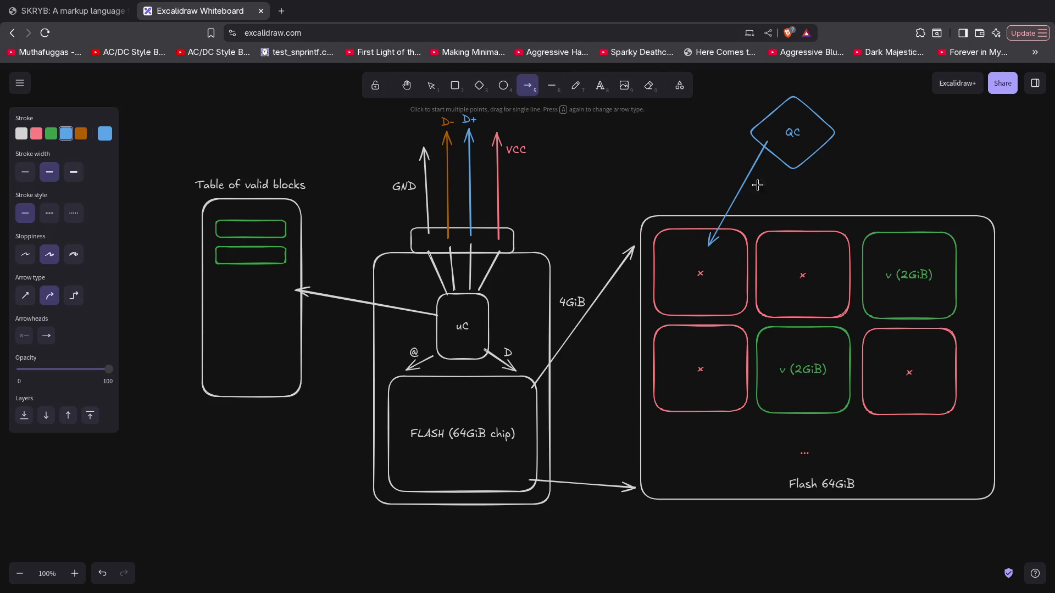
drag(799, 160, 806, 255)
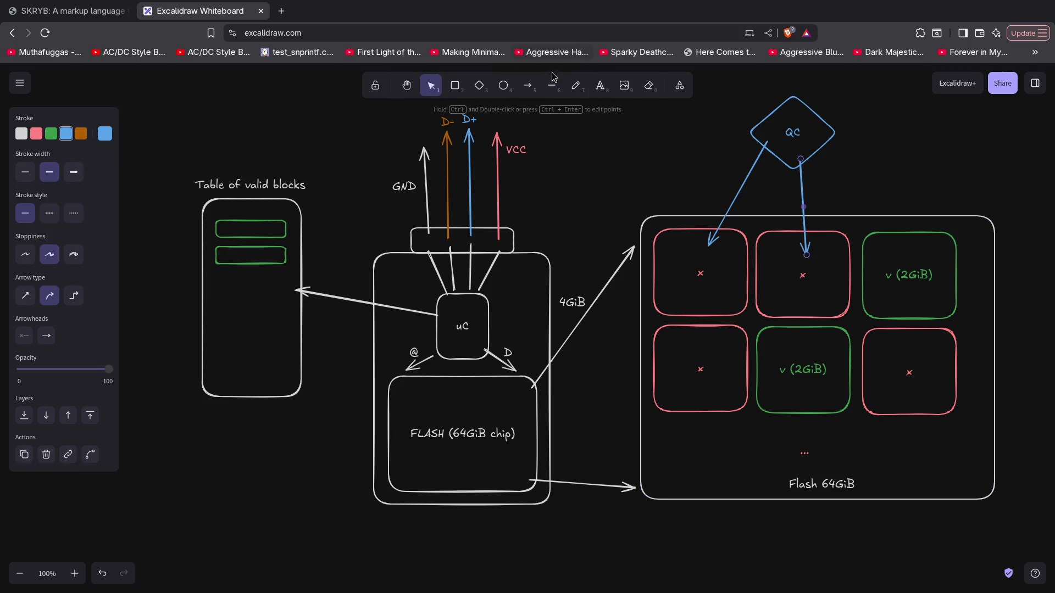
click(530, 90)
drag(813, 141, 901, 246)
click(937, 150)
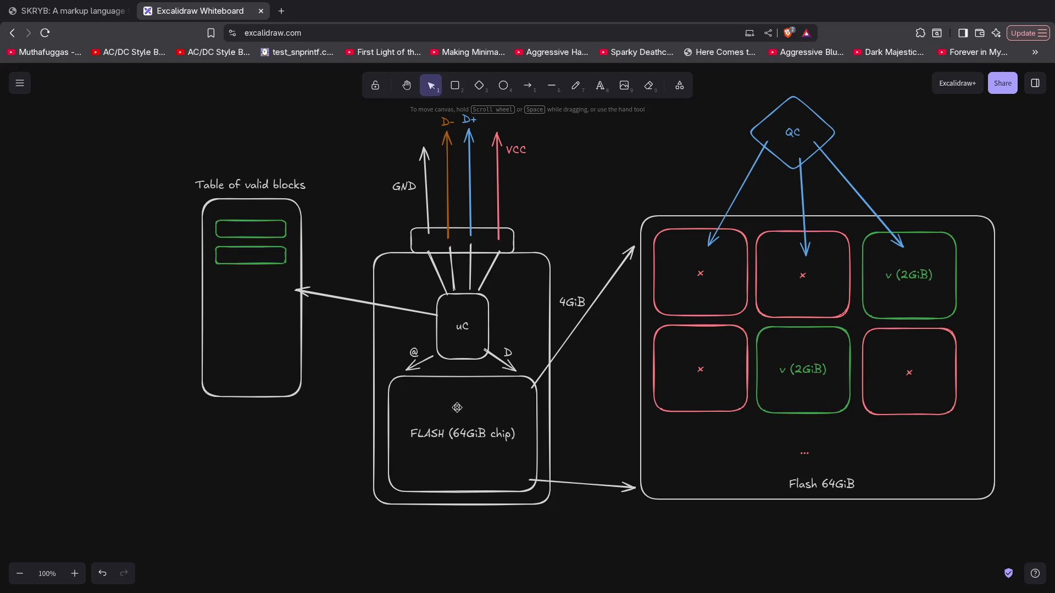
click(468, 412)
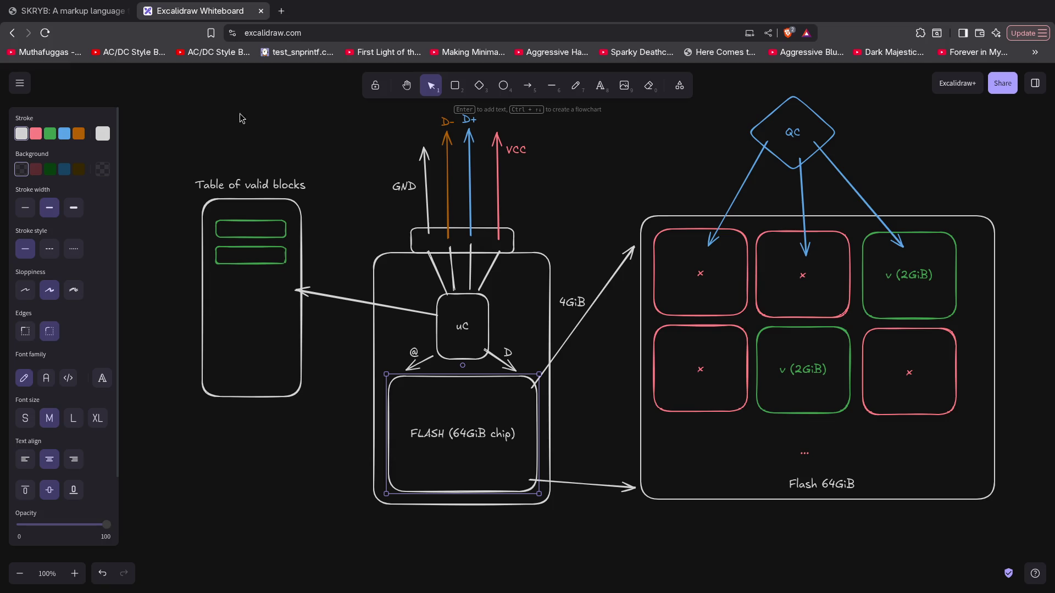
click(466, 338)
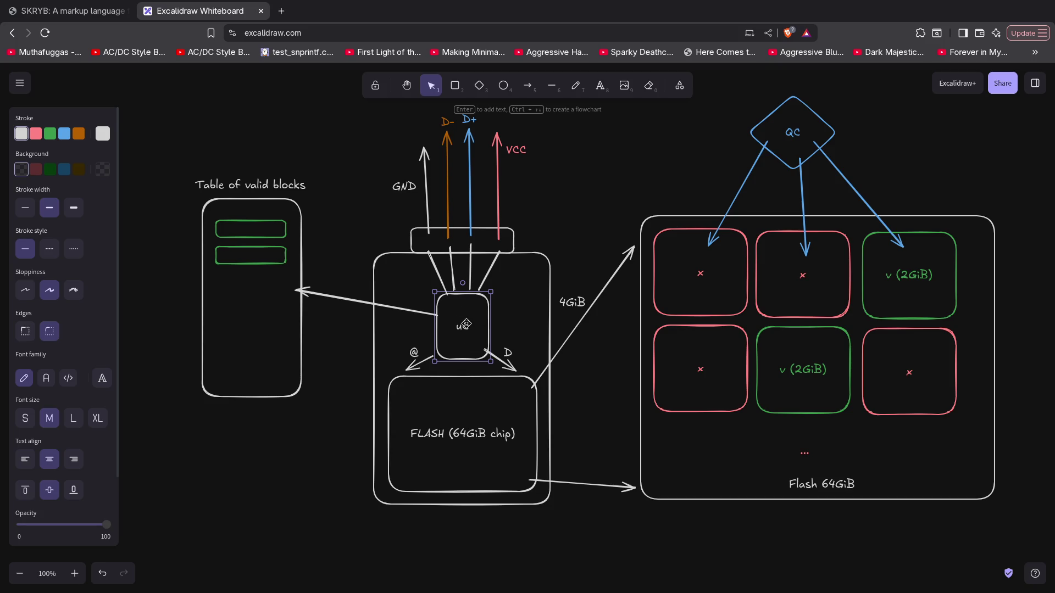
click(695, 317)
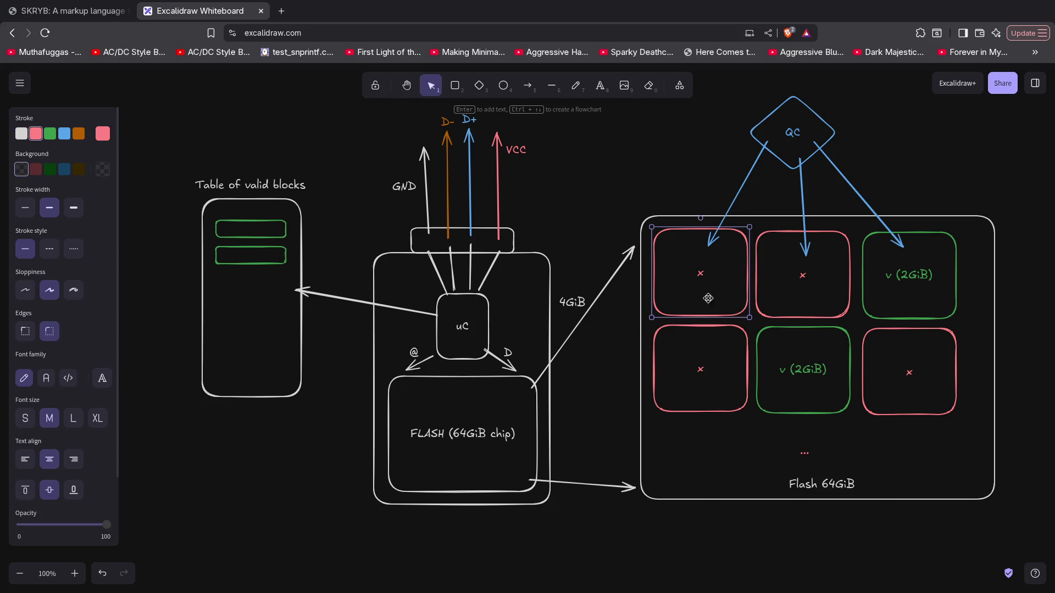